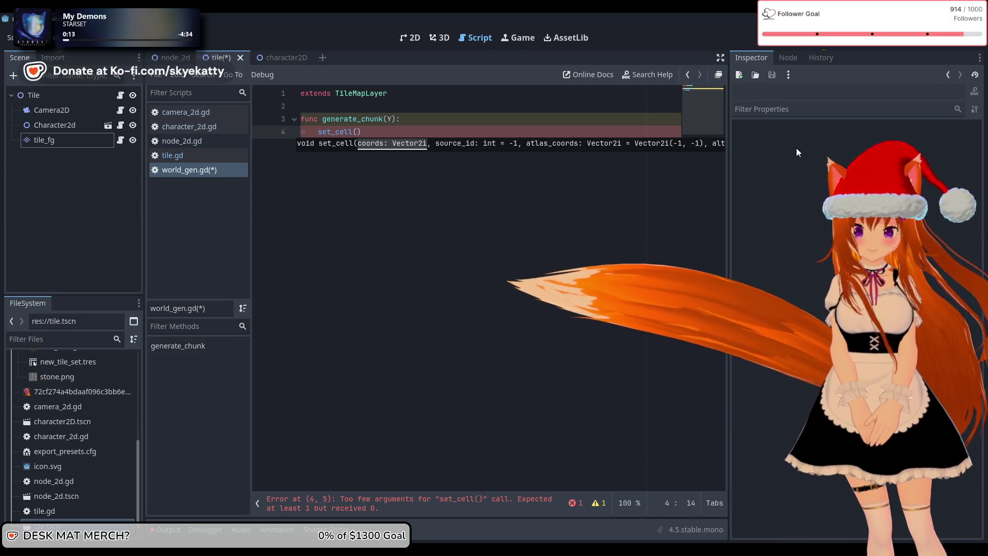
Step: Give generate_chunk's Y parameter a default value of 0
key(Right)
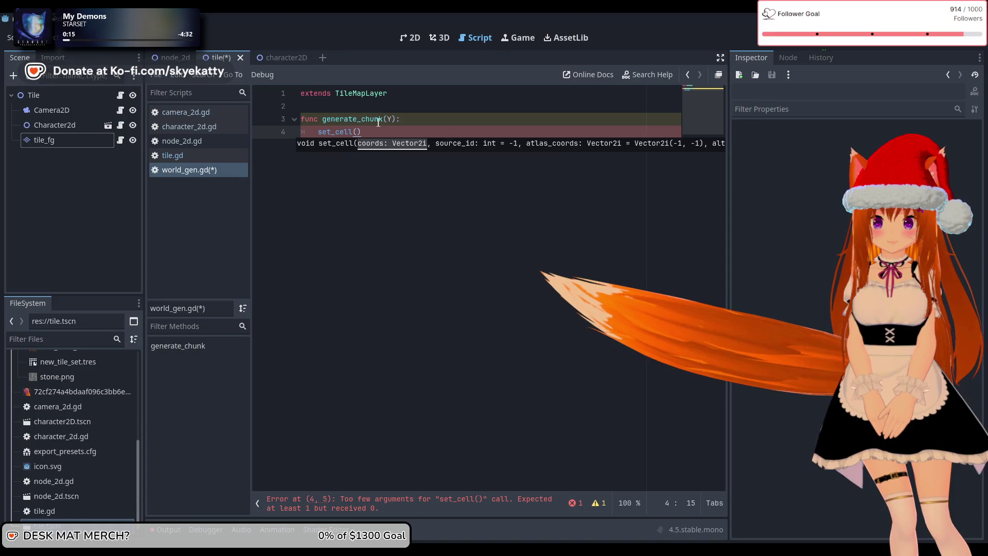
click(386, 119)
key(Right)
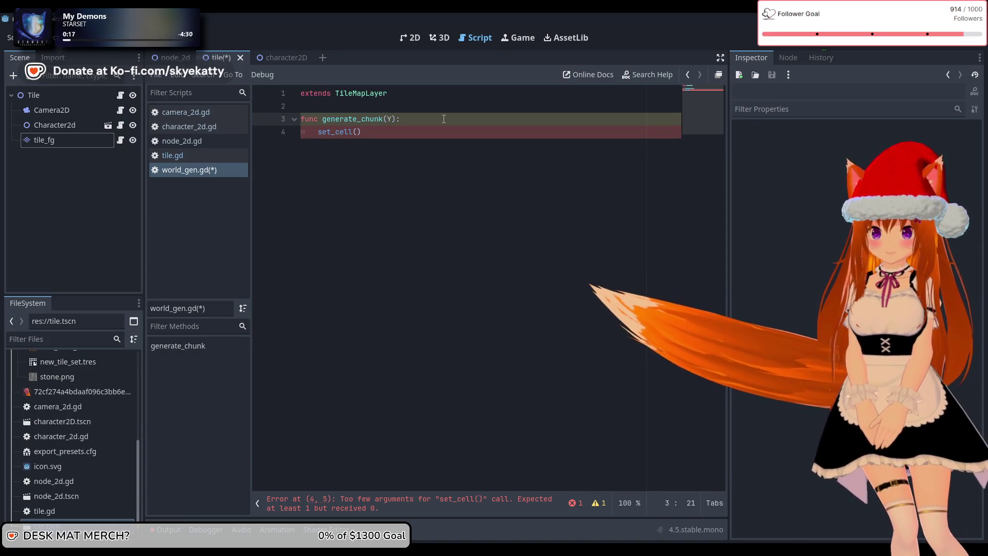
text(= 0)
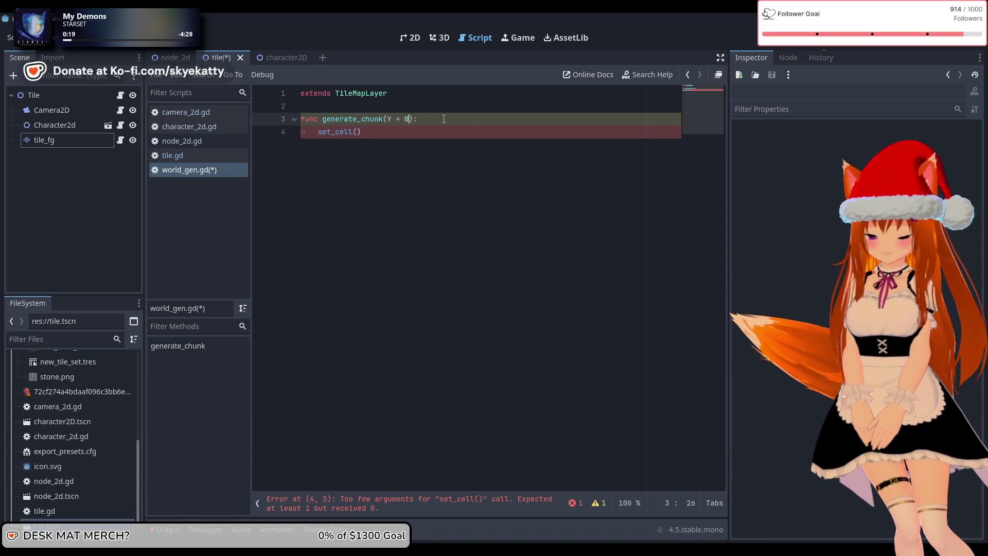
Step: Replace the set_cell() call on line 4 with var x = 0
click(403, 127)
drag(438, 131, 311, 133)
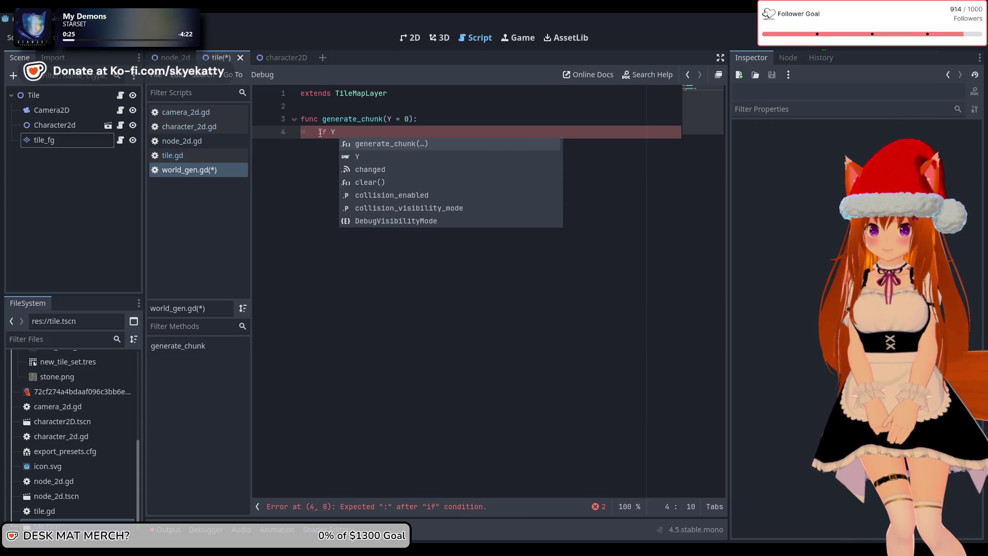
text(= 0:)
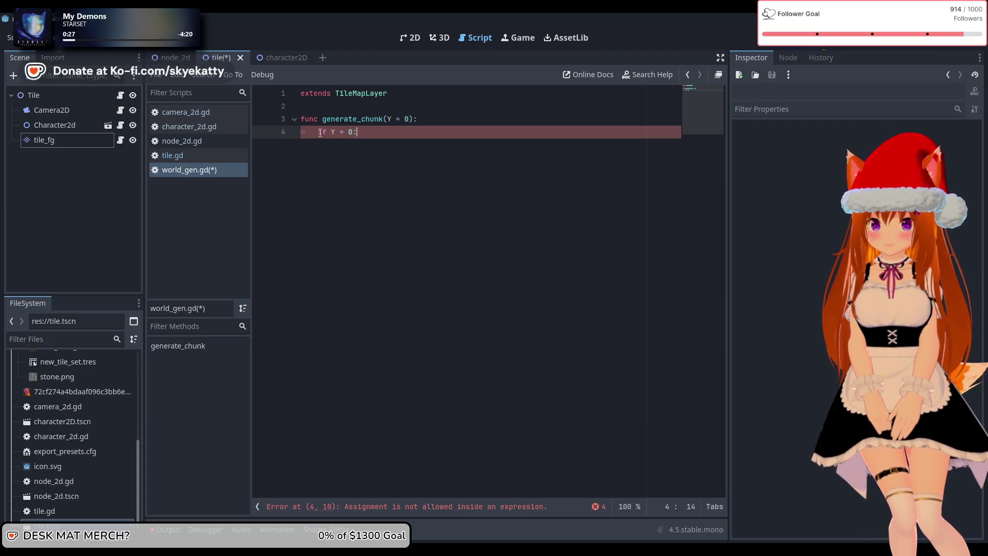
key(Return)
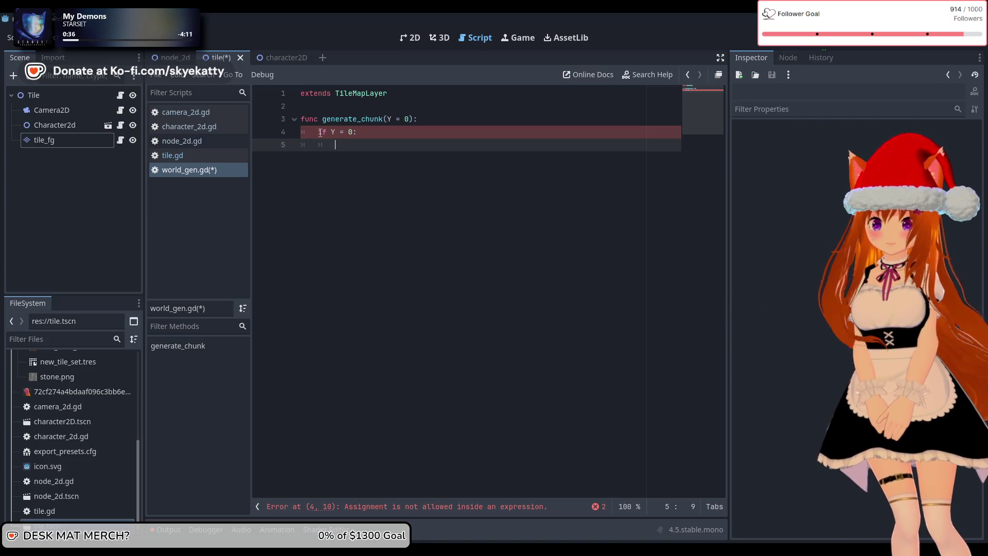
key(BackSpace)
key(BackSpace)
key(BackSpace)
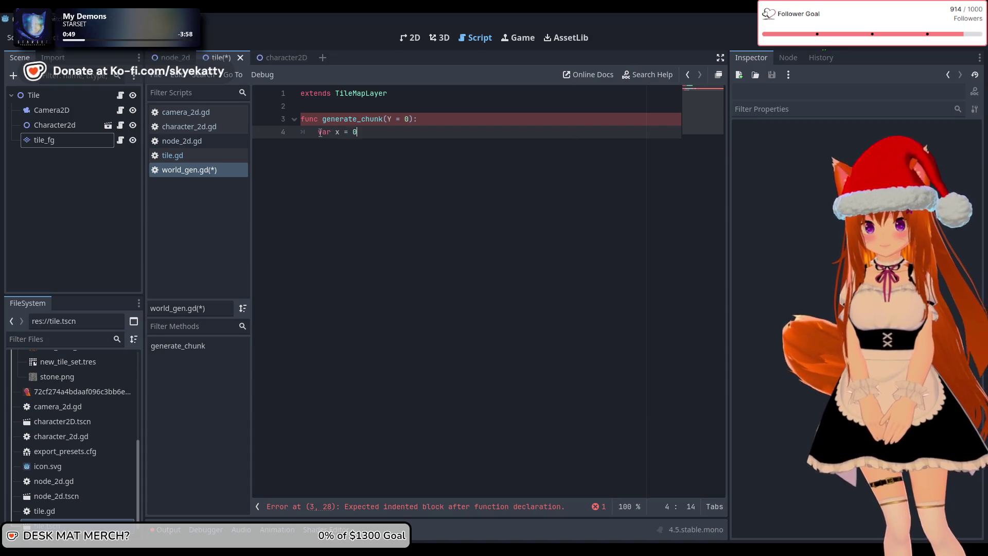
Step: Add var y = 0 below var x = 0, followed by blank lines
key(Return)
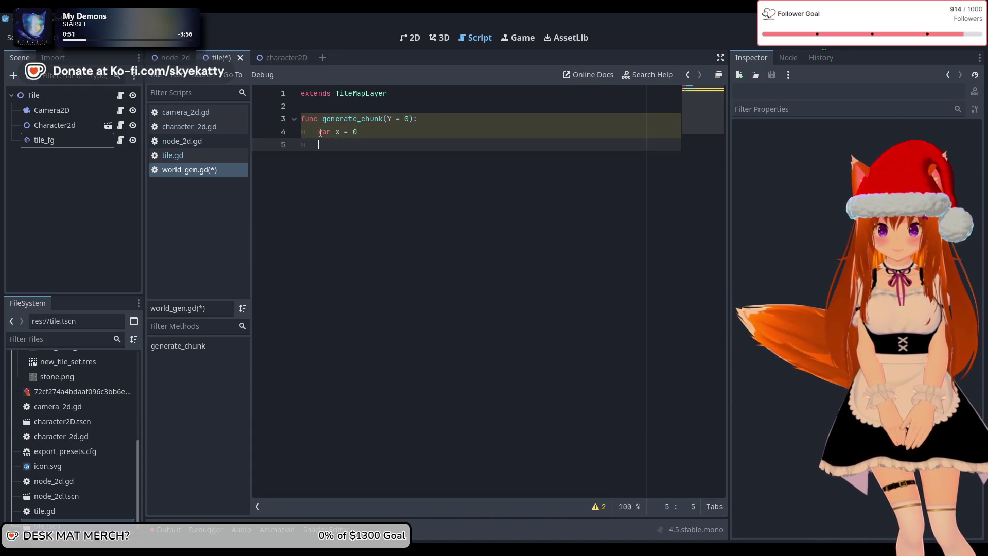
text(var y = 0)
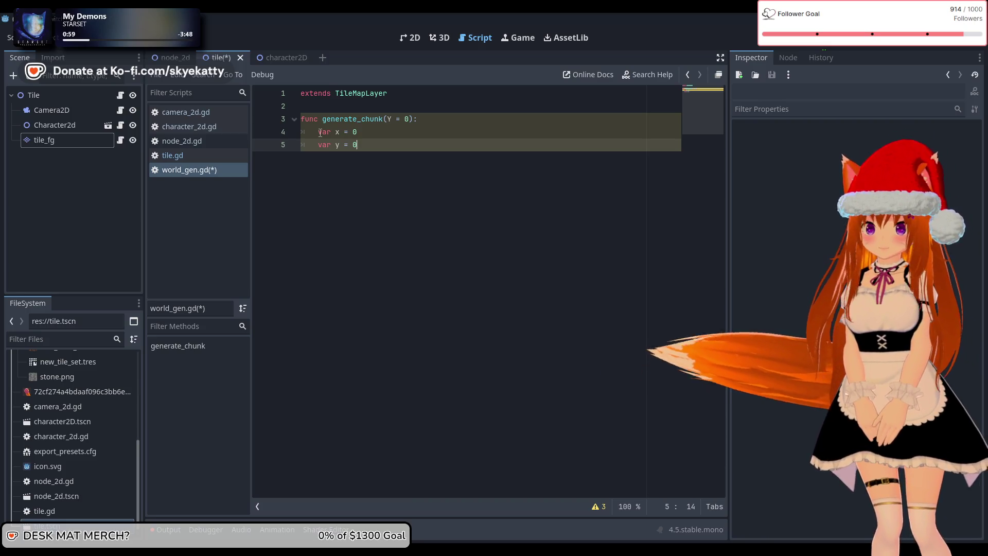
key(Return)
key(Return)
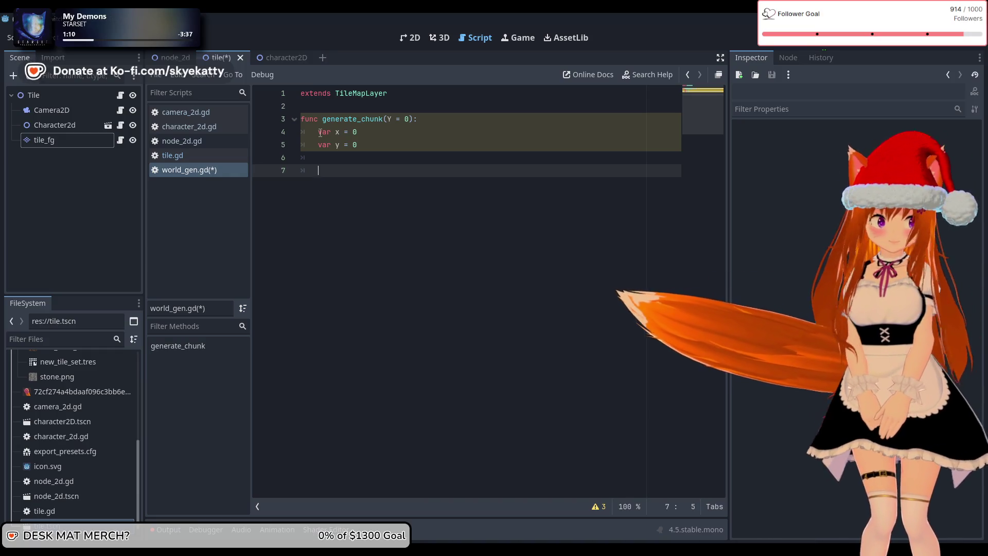
Step: Begin a get_noise call on line 7, leaving the unfinished name get_n
text(get_noi)
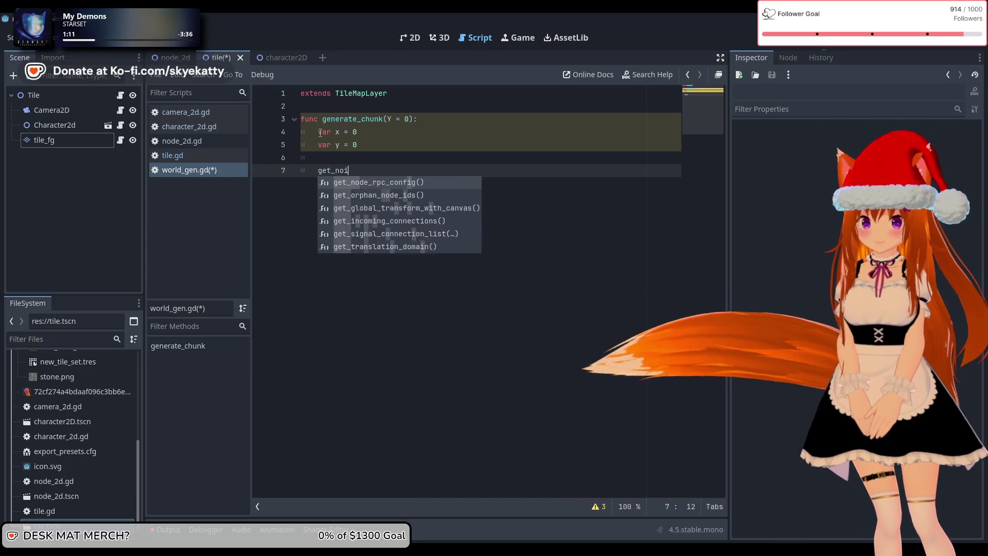
key(Escape)
key(BackSpace)
key(BackSpace)
key(BackSpace)
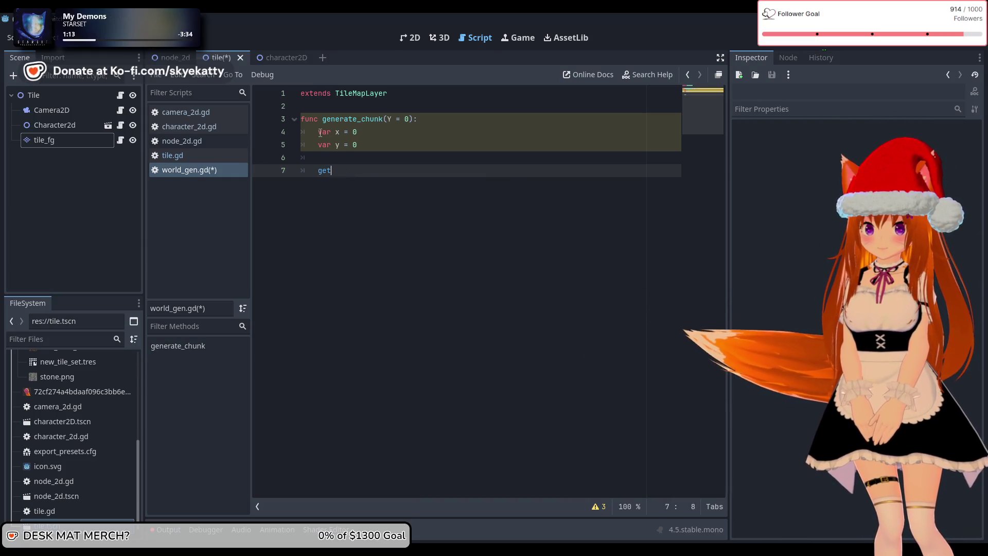
key(BackSpace)
key(BackSpace)
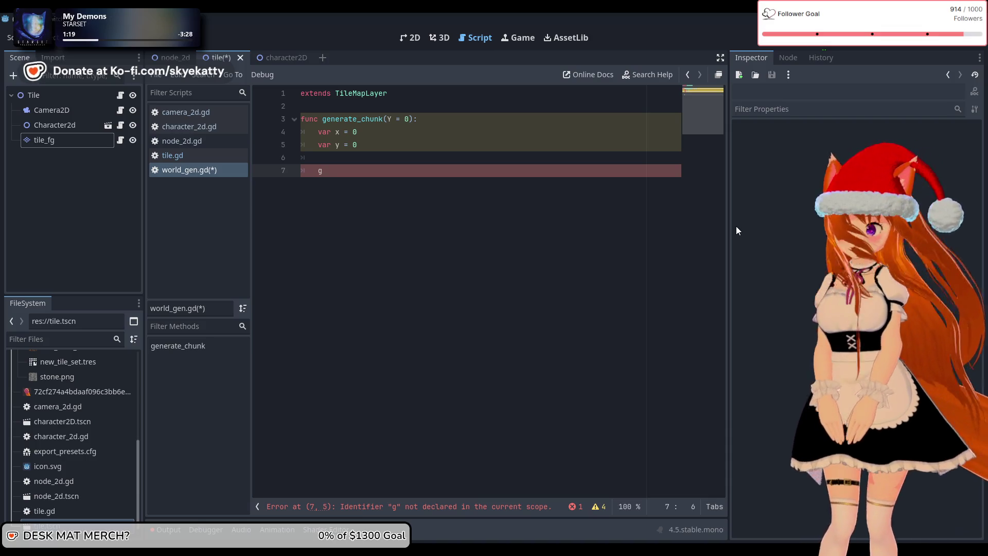
text(et)
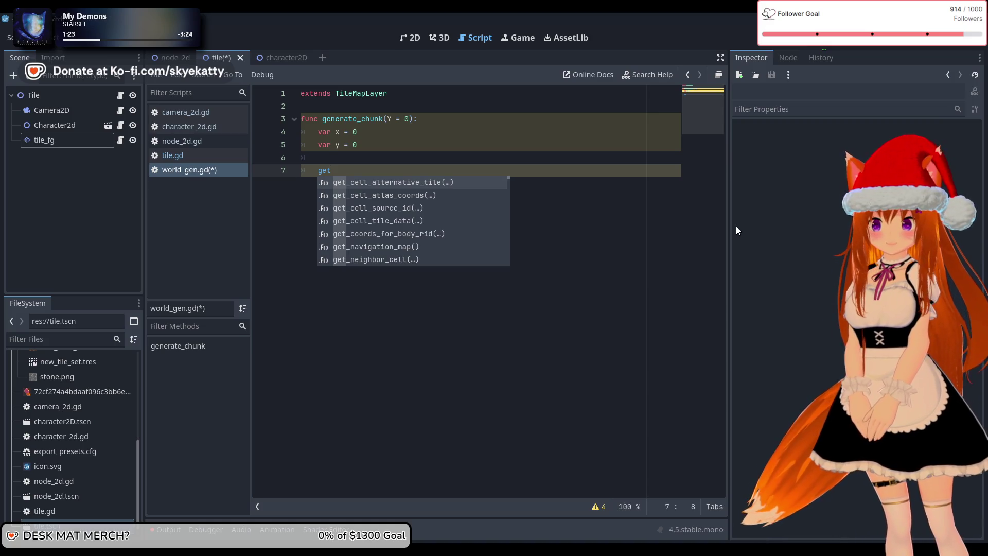
text(_noise_@)
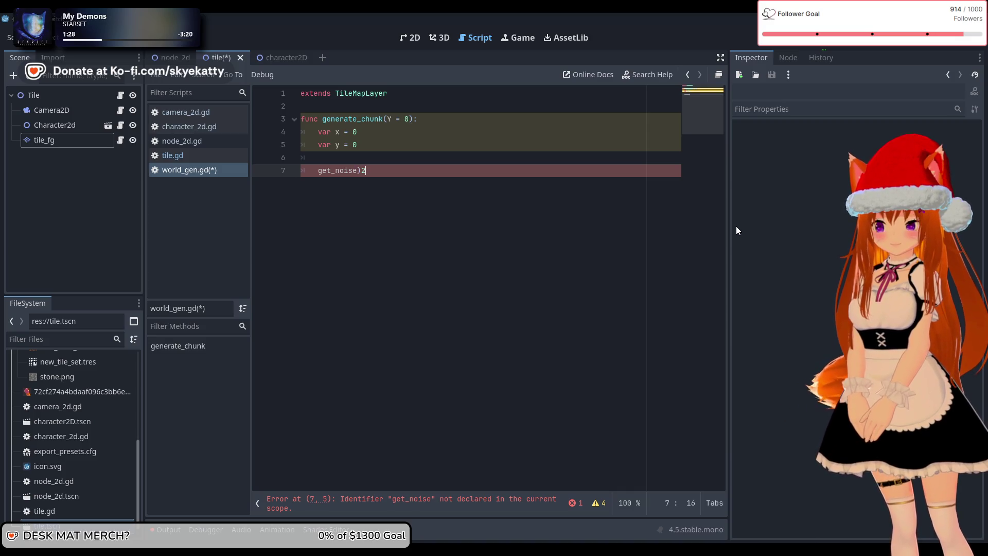
key(BackSpace)
text(2)
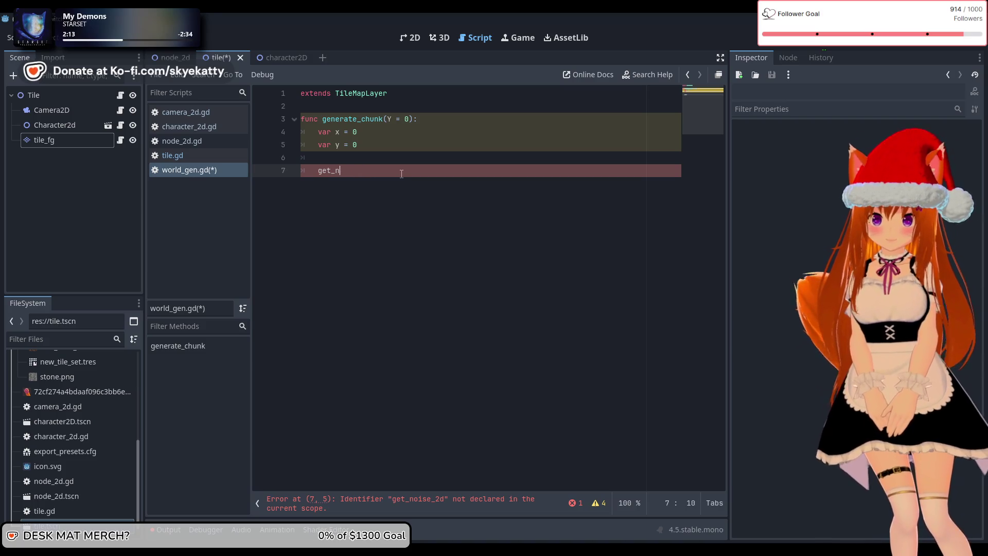
Step: Replace the partial get_n on line 7 with Noise, then move to empty line 2
key(BackSpace)
key(BackSpace)
key(BackSpace)
text(Noi)
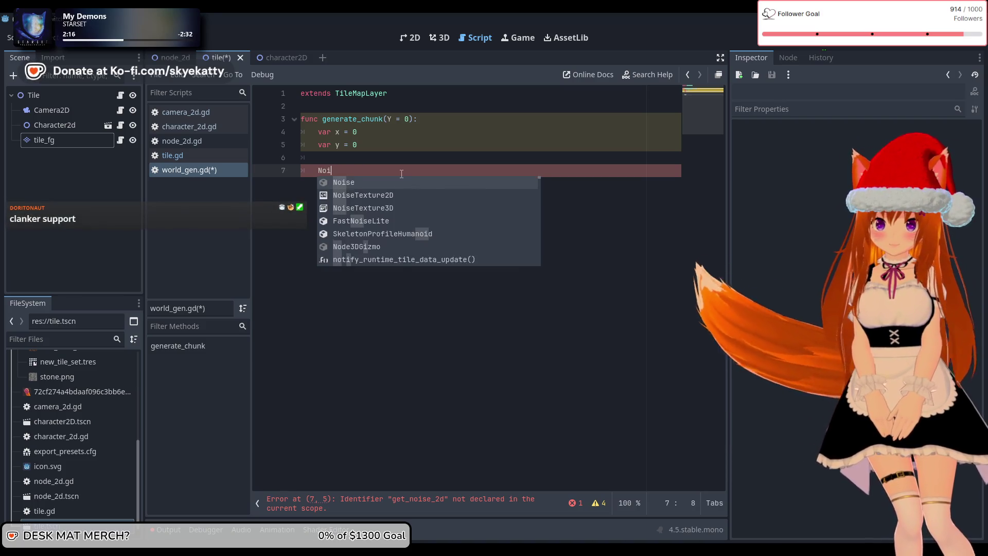
text(se)
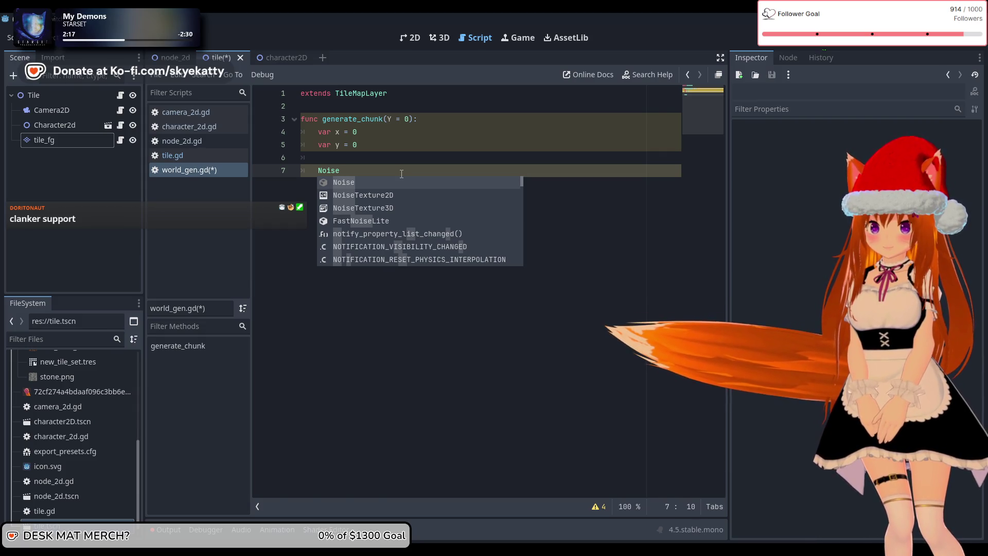
key(Escape)
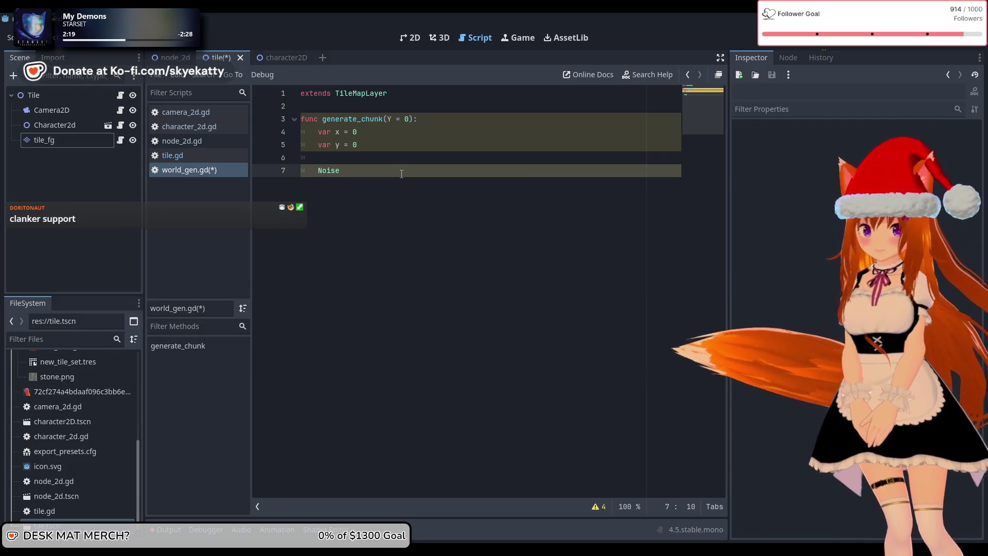
click(361, 106)
click(347, 172)
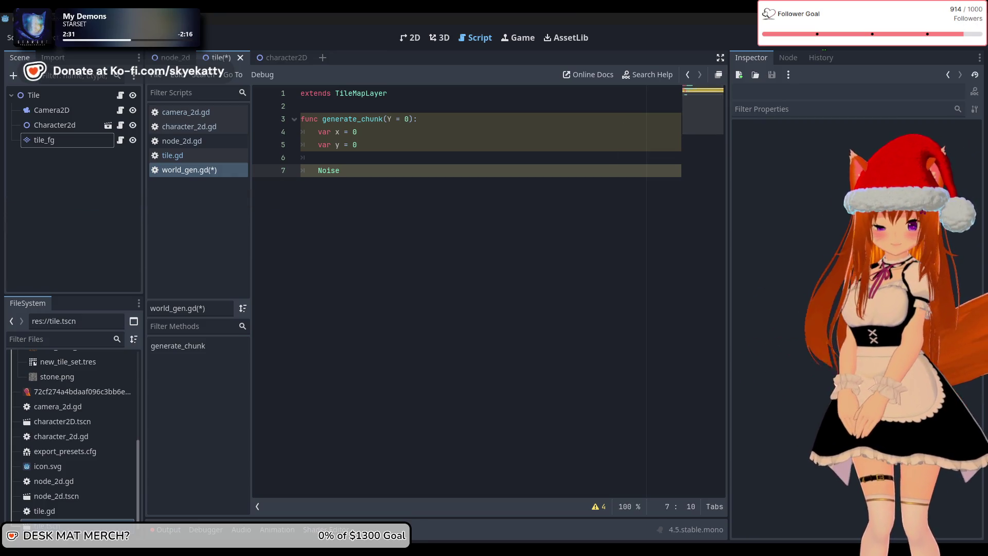
click(435, 97)
click(430, 104)
Step: Add a blank line above generate_chunk and clear the stray text from line 3
key(Up)
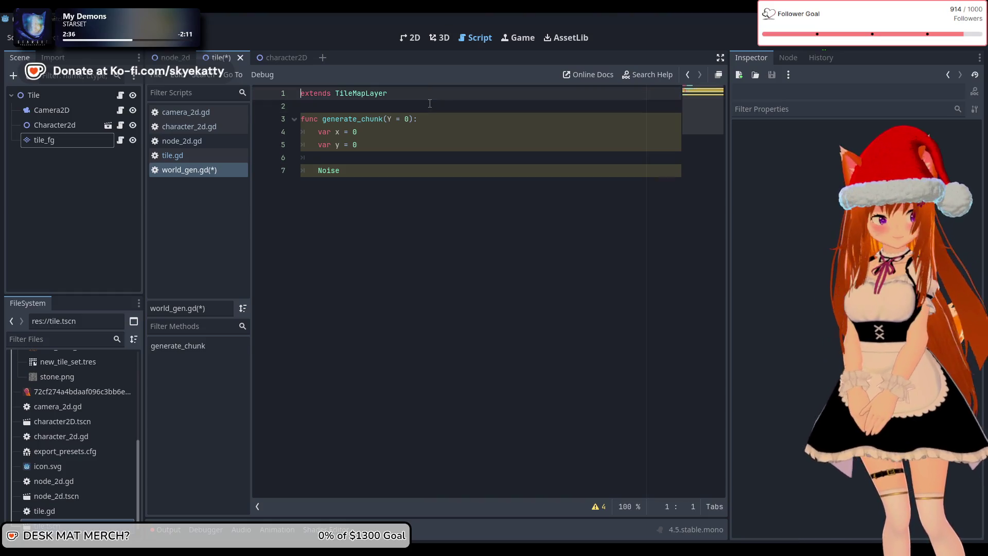
key(Down)
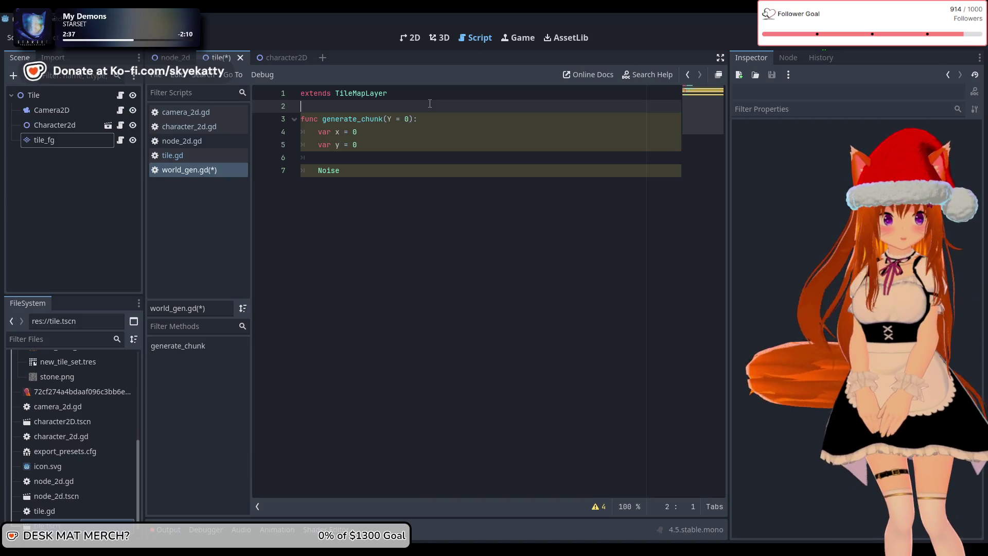
key(Return)
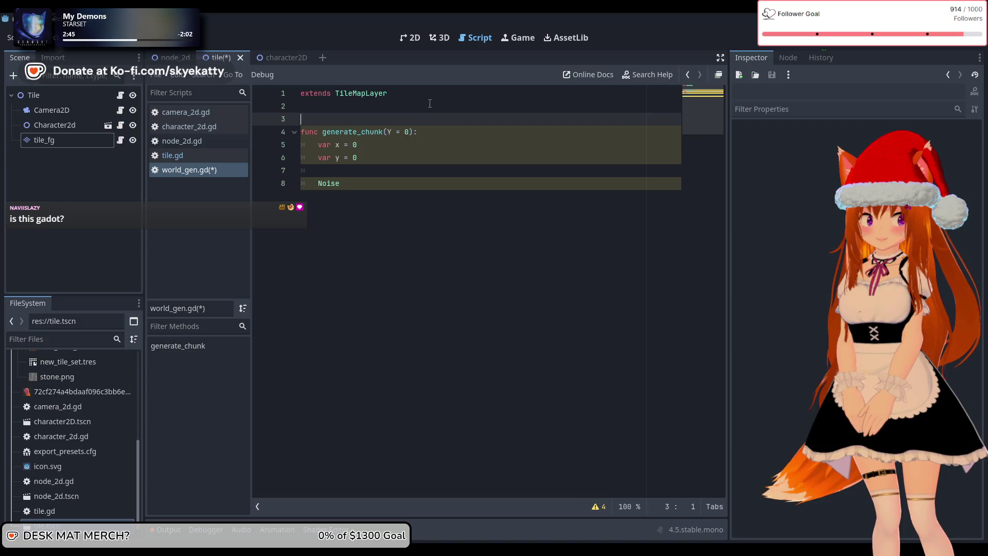
key(ctrl+space)
key(Escape)
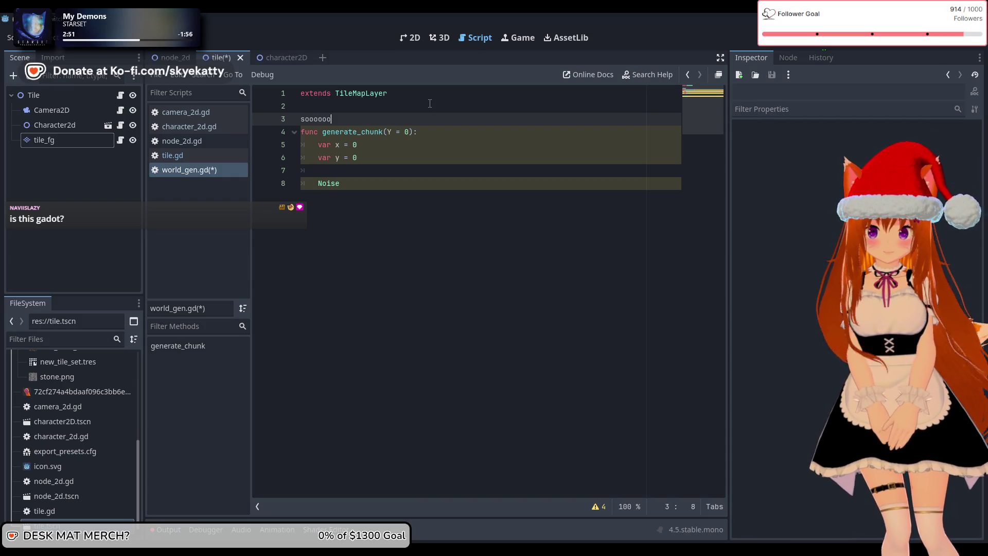
key(BackSpace)
key(BackSpace)
key(BackSpace)
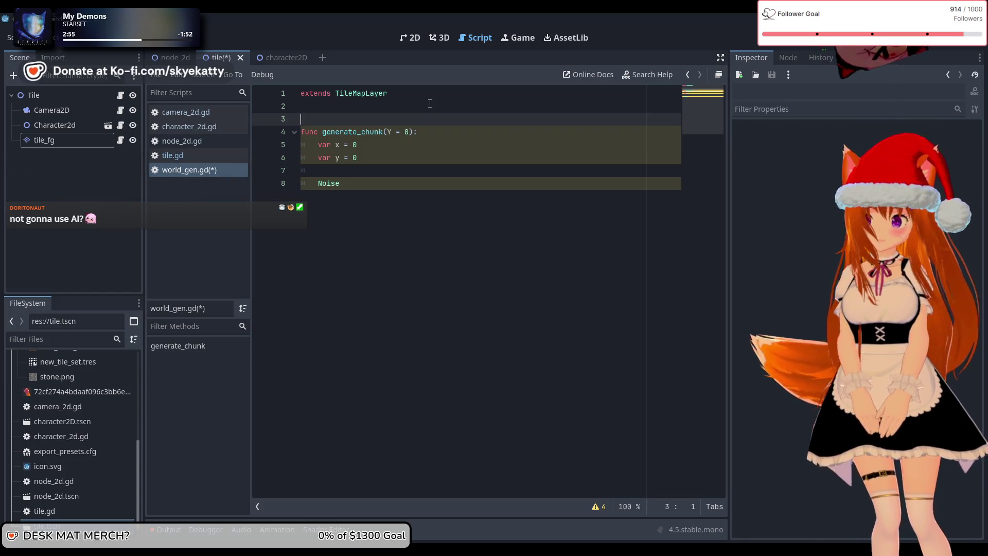
text(A)
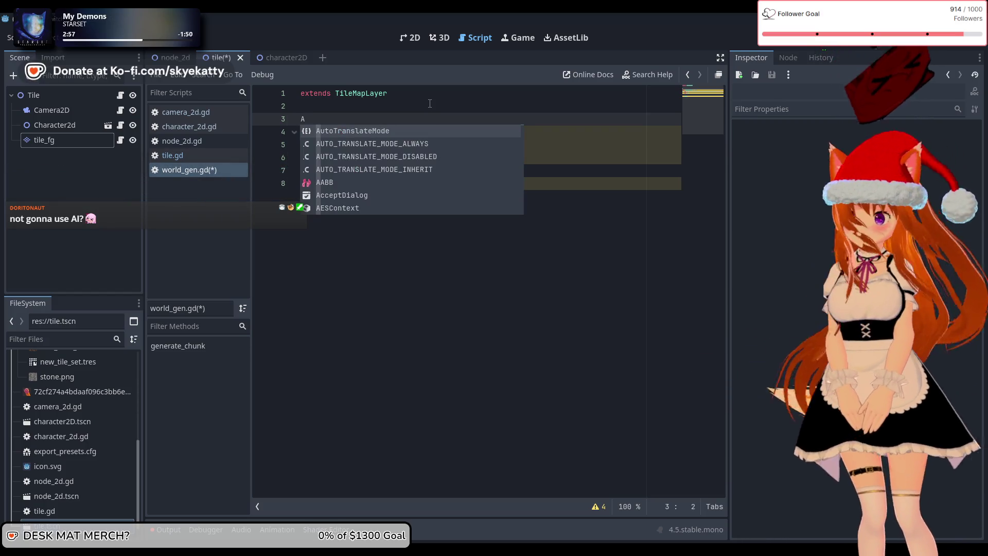
key(BackSpace)
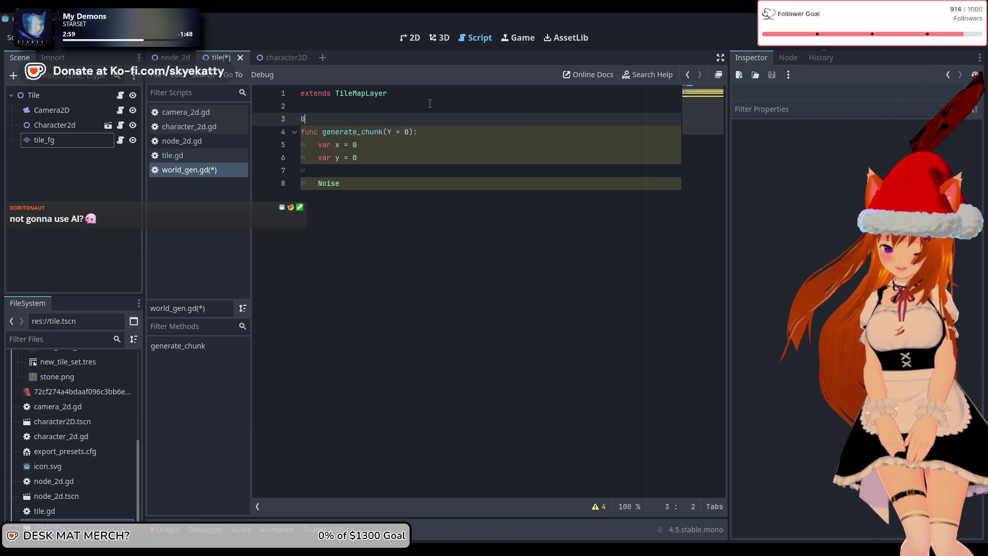
key(BackSpace)
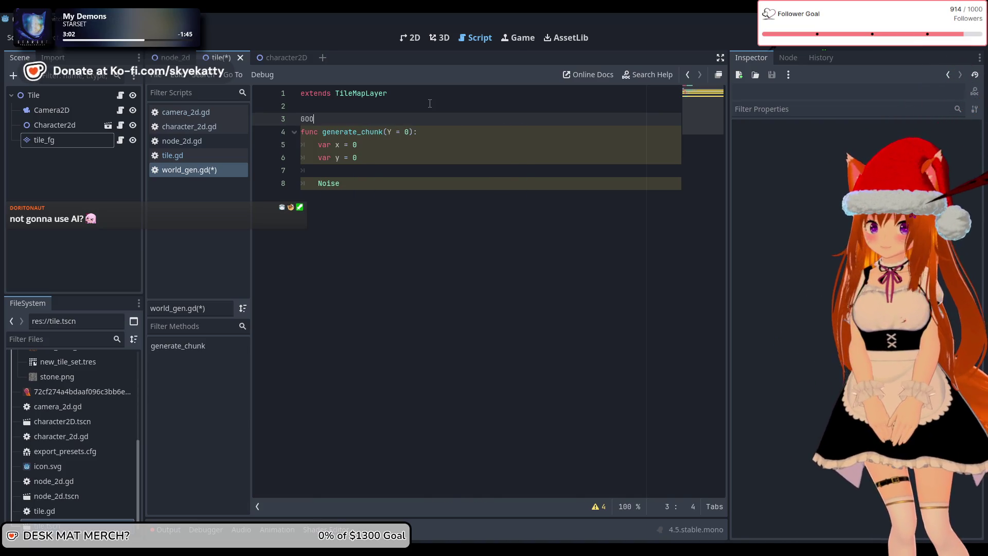
key(BackSpace)
key(BackSpace)
key(BackSpace)
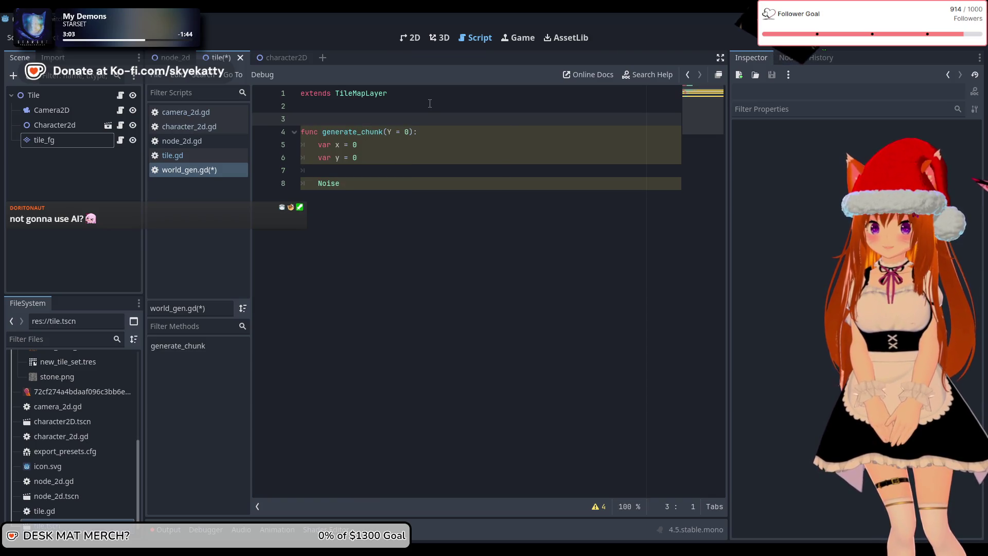
Step: Declare var noise: Noise on line 3 after trying a Noise.new() assignment
text(var n)
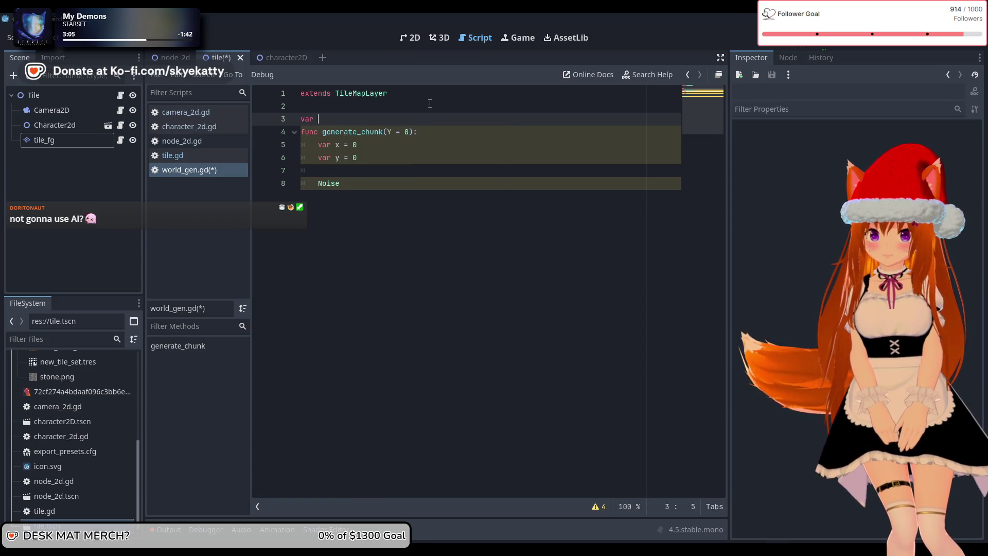
text(oice = new)
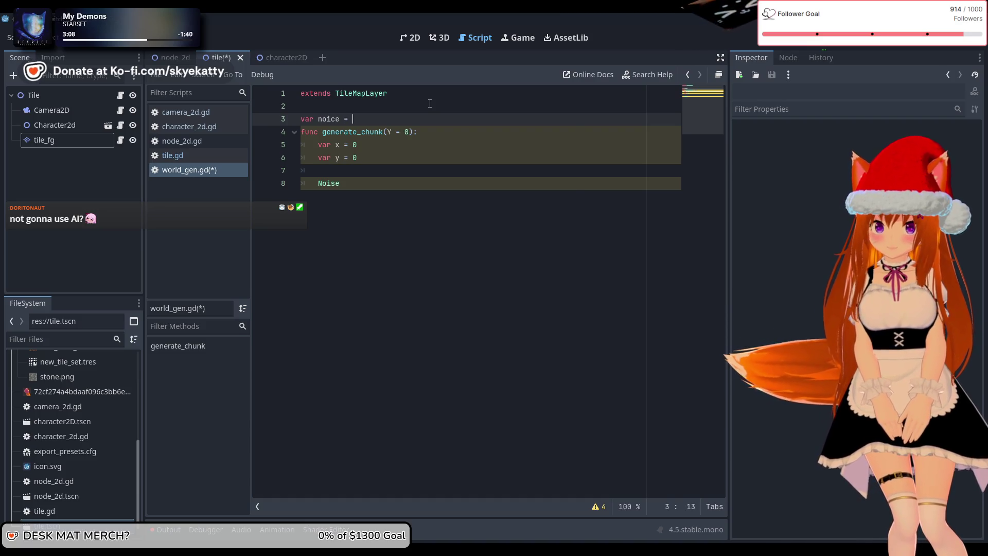
key(BackSpace)
key(BackSpace)
key(BackSpace)
text(Noise.)
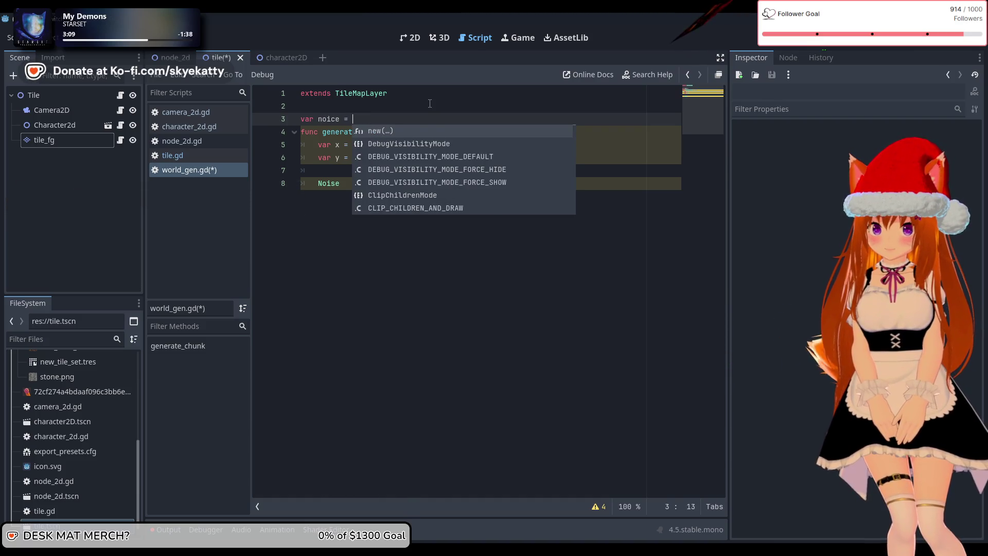
text(ne)
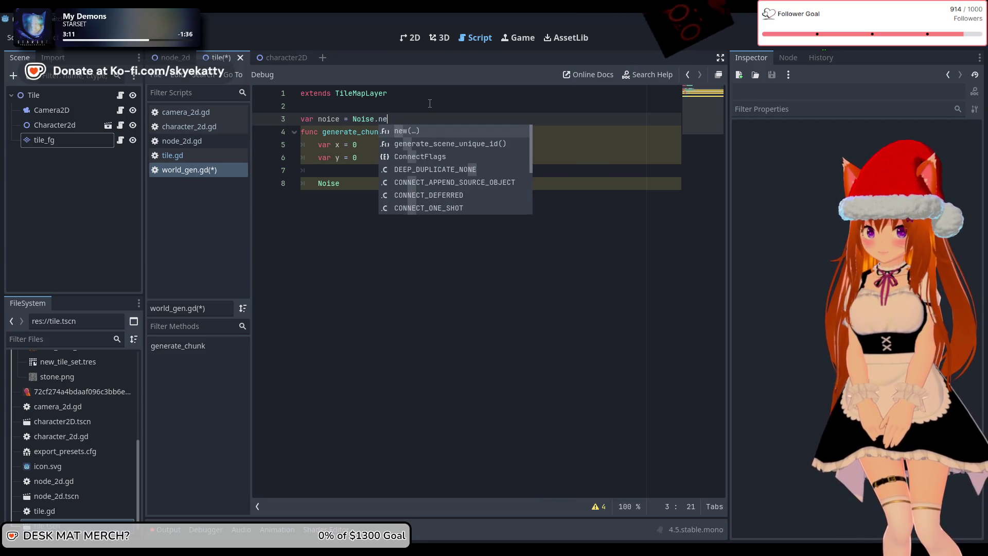
key(Return)
key(Right)
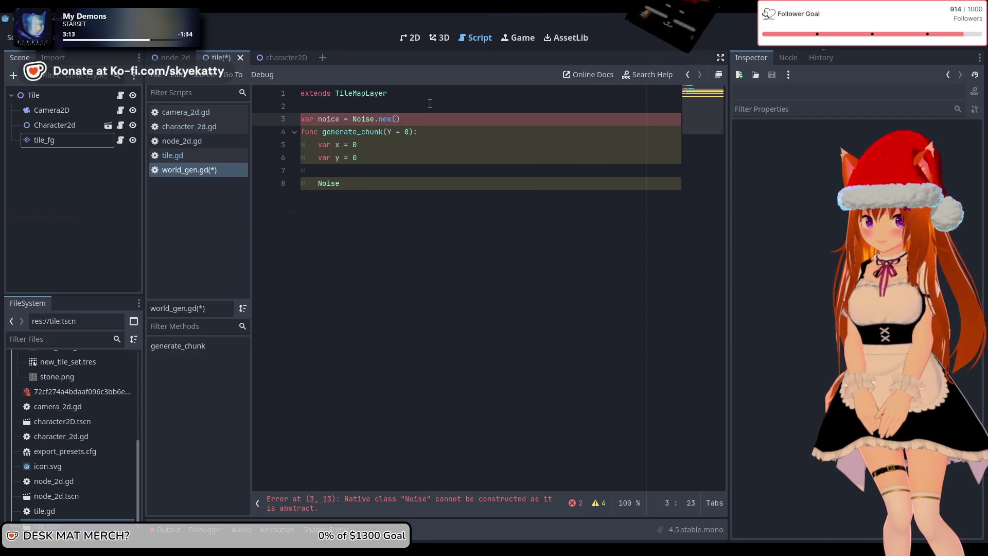
key(BackSpace)
key(BackSpace)
key(BackSpace)
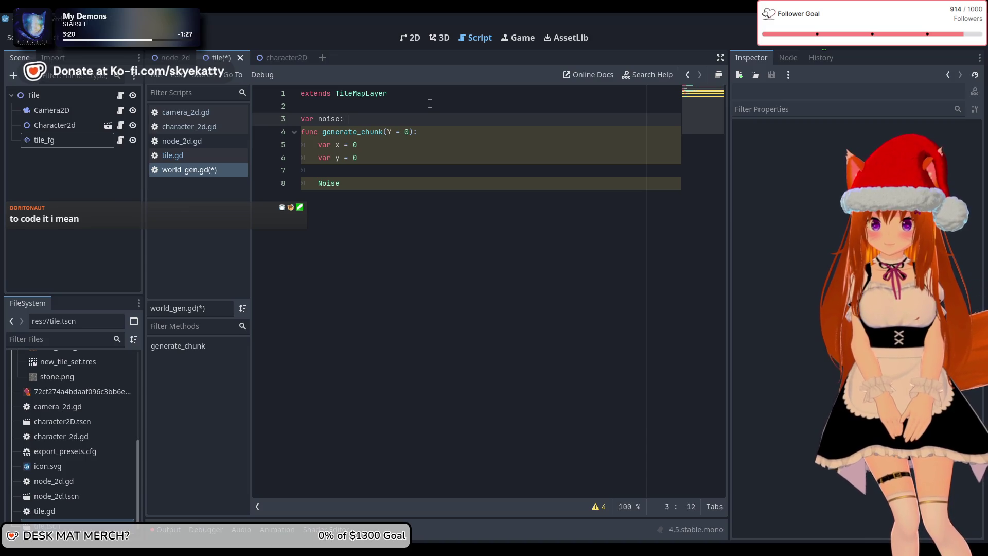
text(N)
key(BackSpace)
key(BackSpace)
text(se)
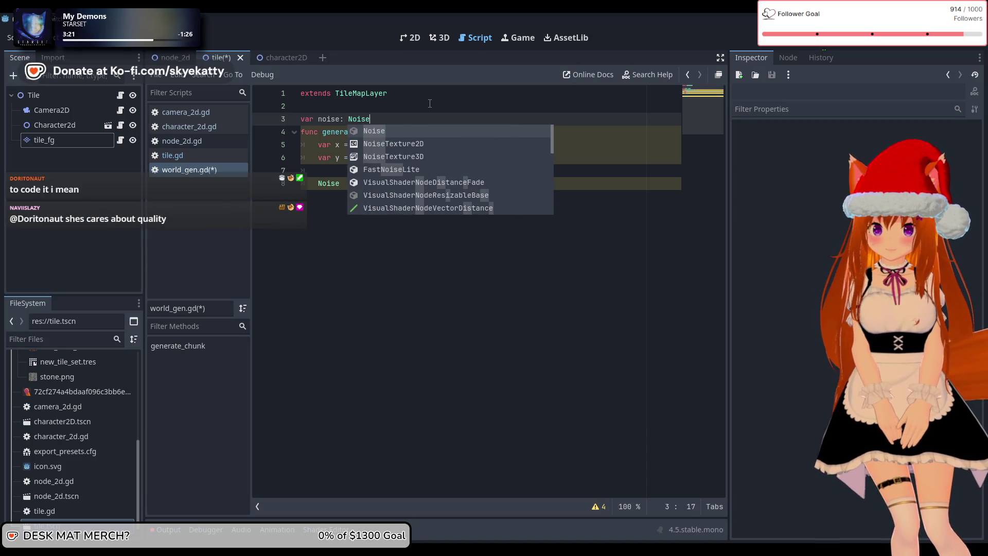
key(Escape)
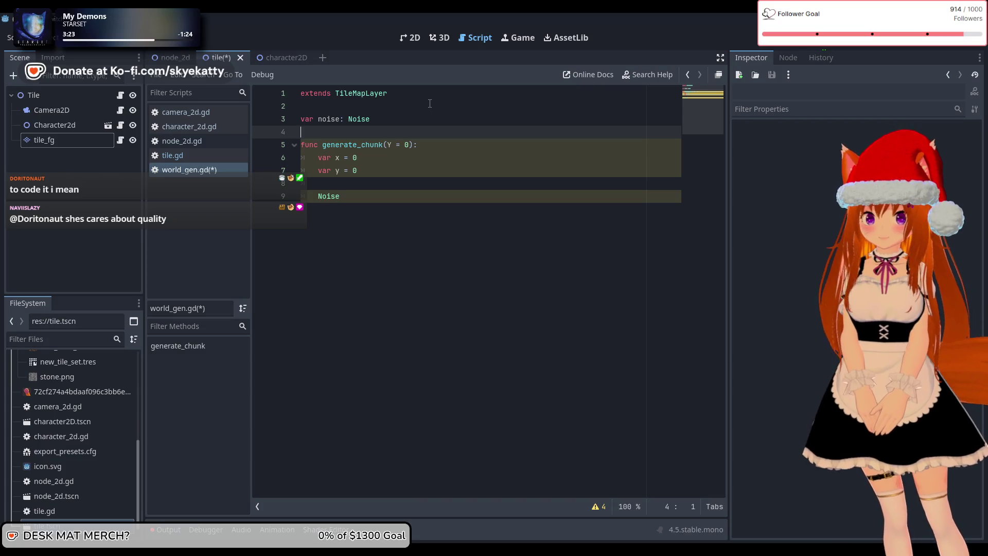
Step: Add func _ready(): containing noise = Noise.new() above generate_chunk
key(Return)
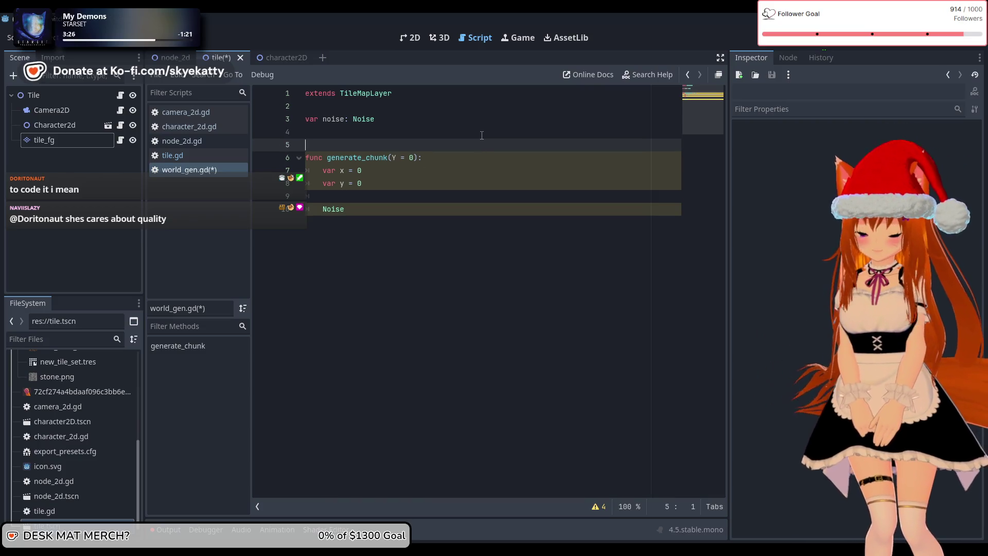
text(c_)
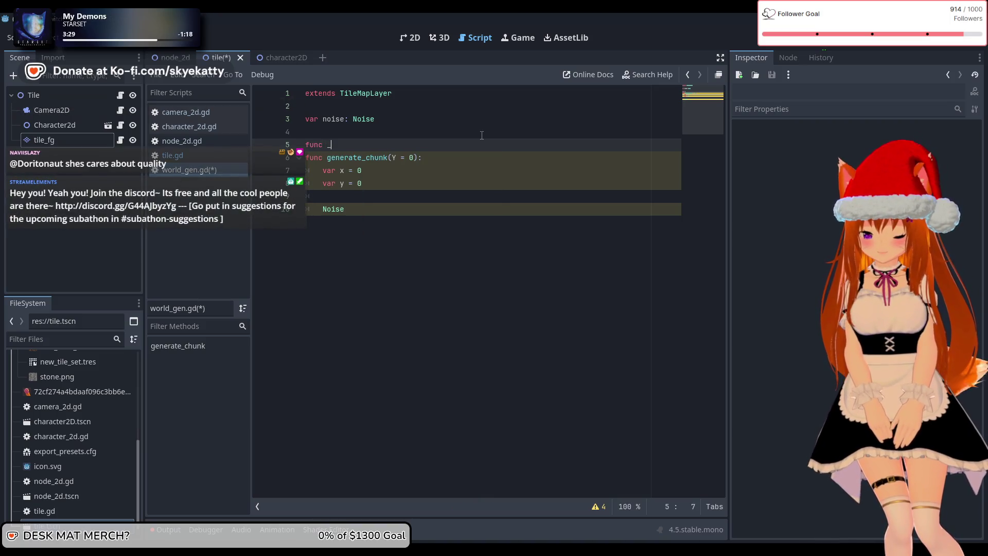
text(_reac)
text(y)
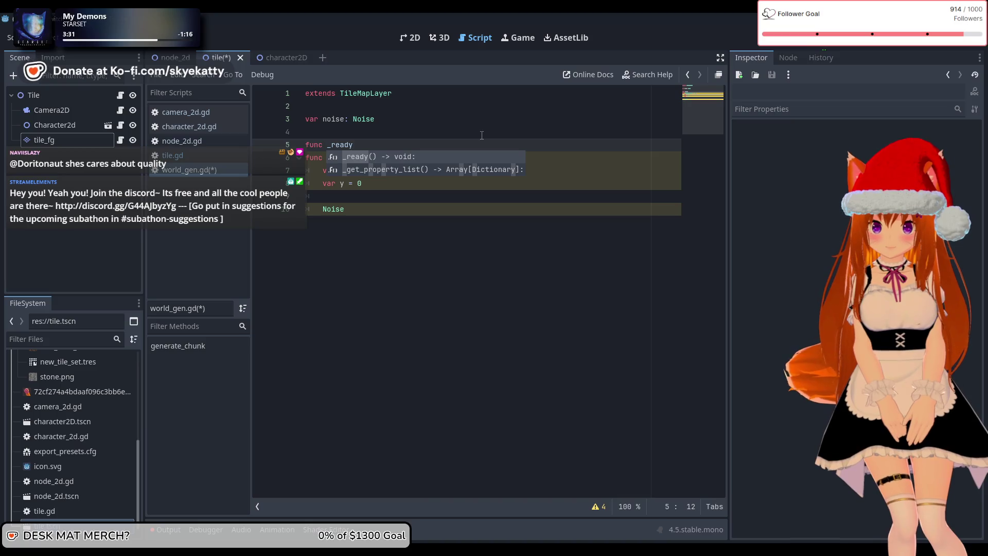
text(():)
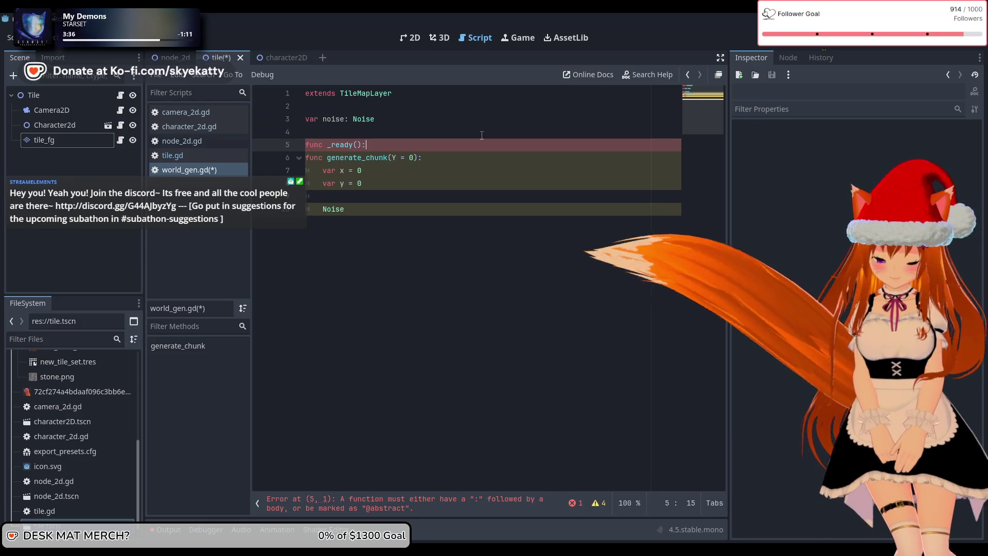
key(Right)
text(:)
key(Return)
text(noise)
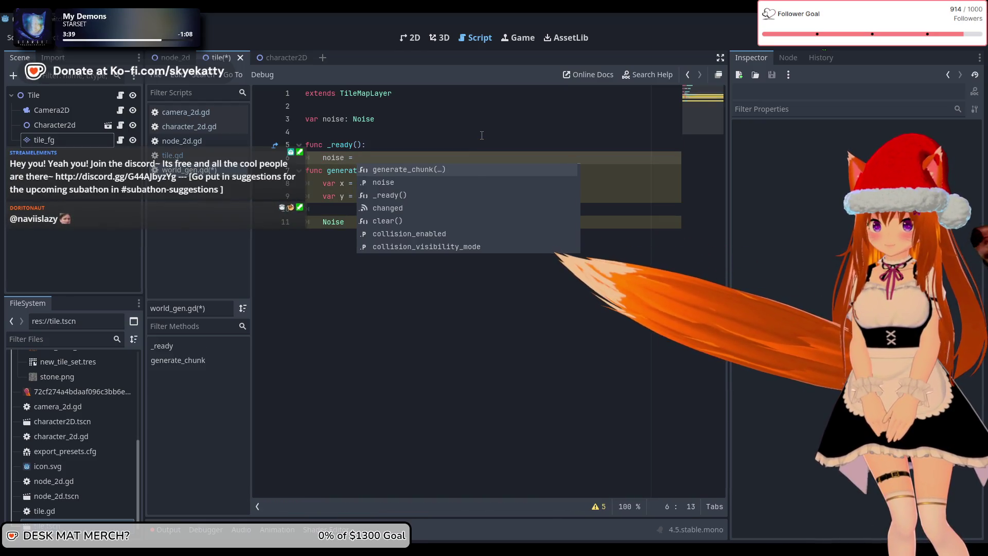
text( = Noise.new())
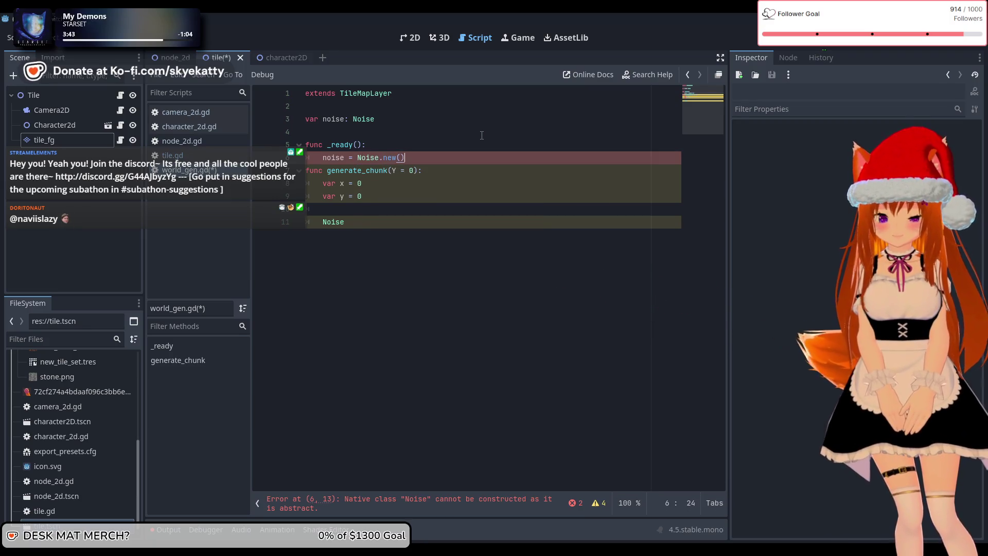
key(Return)
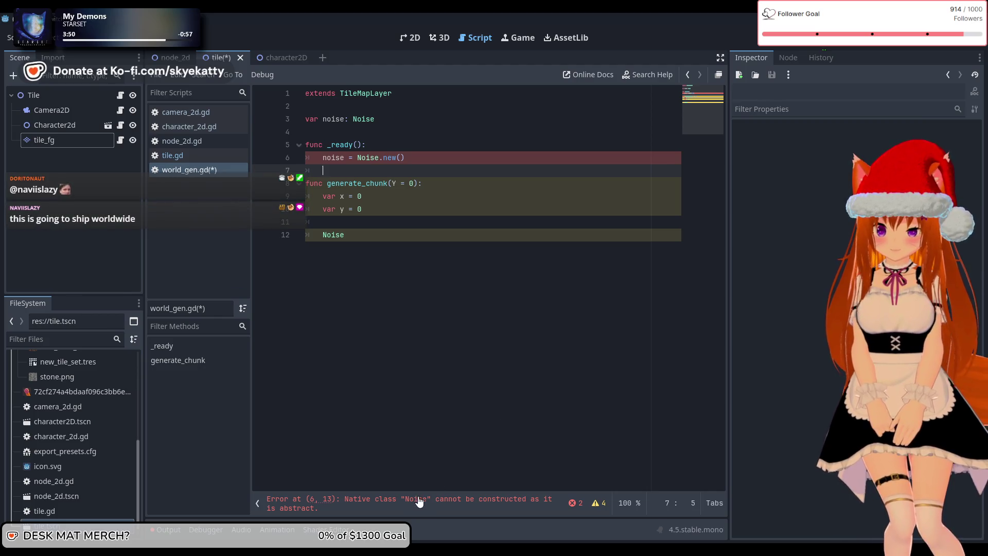
Step: Remove new() from the _ready assignment, leaving noise = Noise. to browse members
click(431, 155)
key(BackSpace)
key(BackSpace)
key(BackSpace)
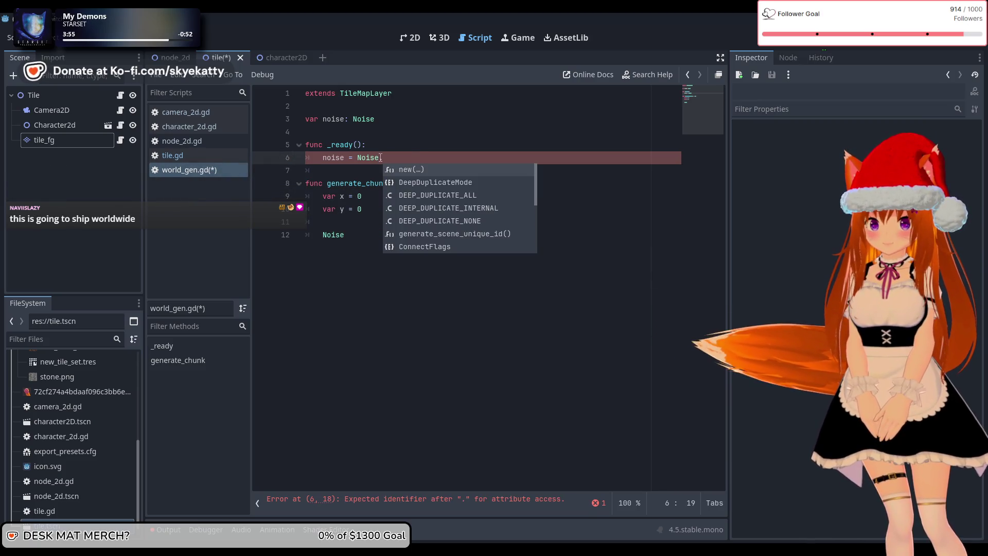
text(ge)
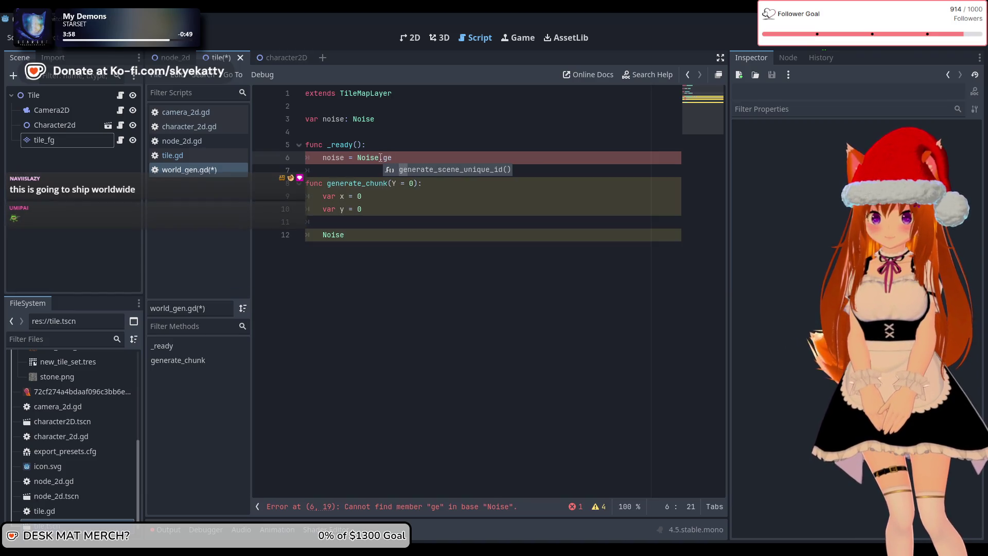
key(BackSpace)
key(BackSpace)
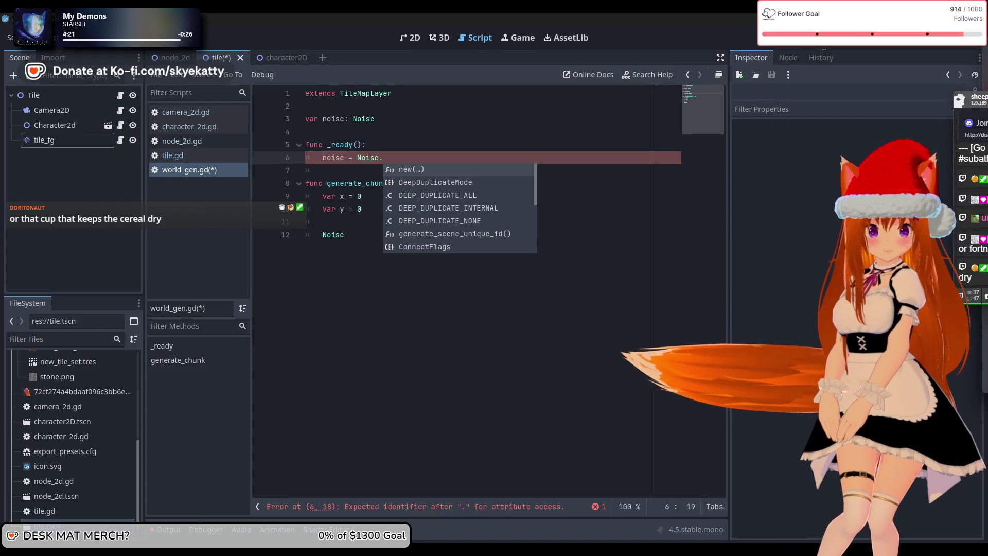
Step: Drag the sheepChat window in from the right edge over the editor
mouse_move(987, 247)
mouse_down()
mouse_move(877, 242)
mouse_move(633, 173)
mouse_move(672, 160)
mouse_up()
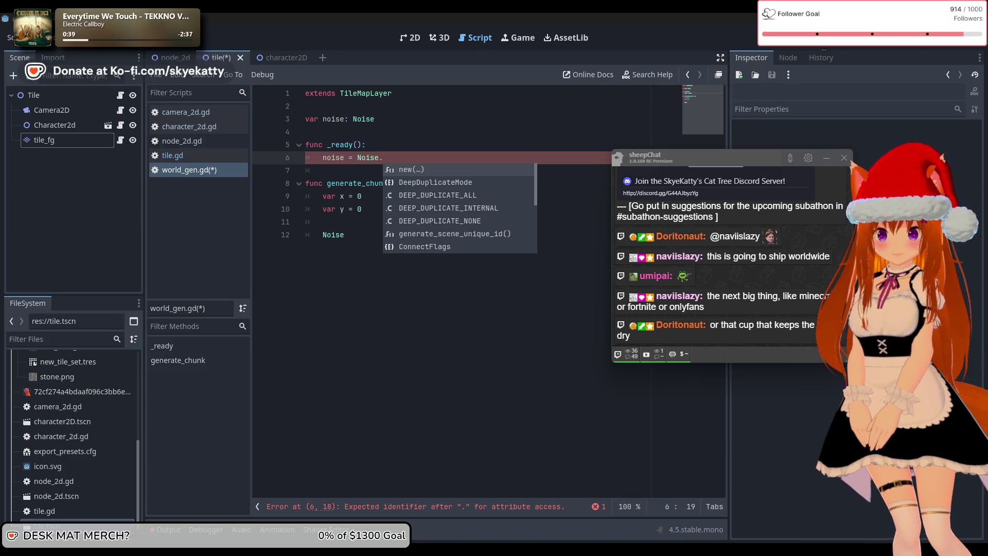
Step: Move the sheepChat window up-left and enlarge it by its bottom-right corner
scroll(746, 299, up, 3)
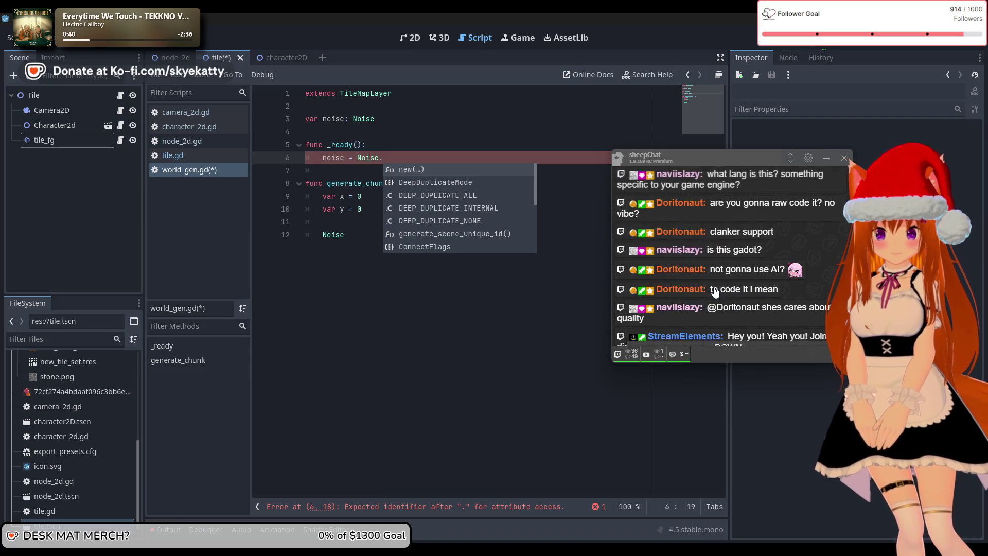
scroll(794, 309, down, 5)
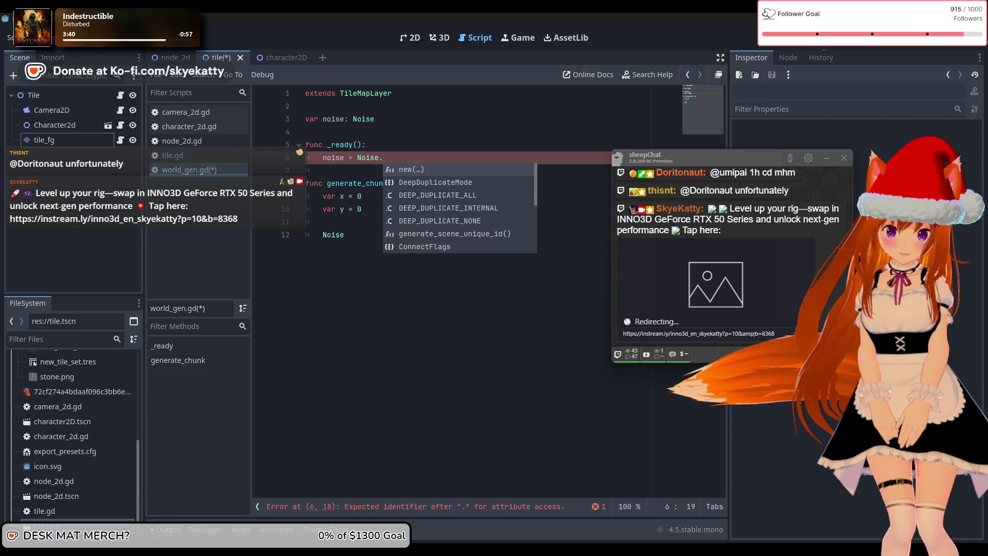
drag(761, 163, 659, 107)
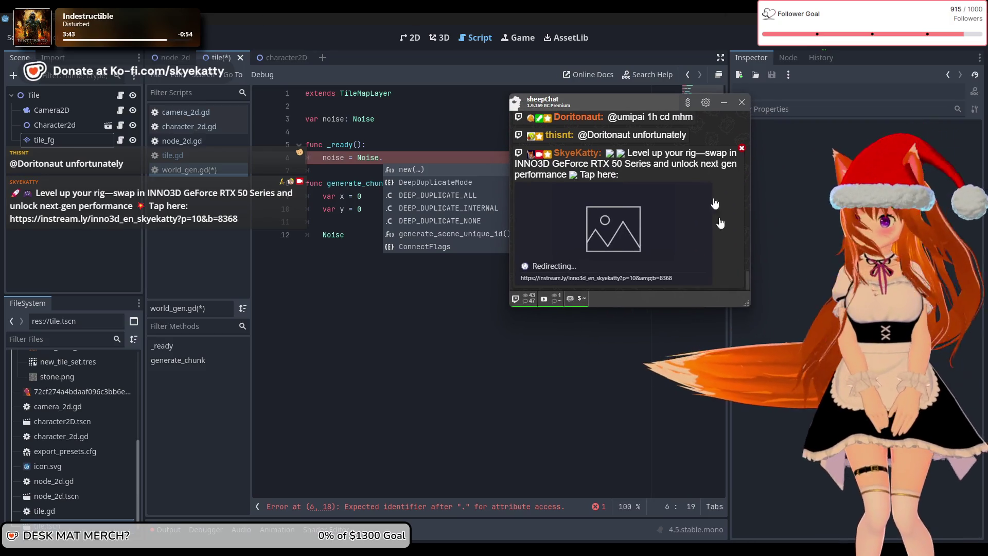
drag(750, 306, 819, 362)
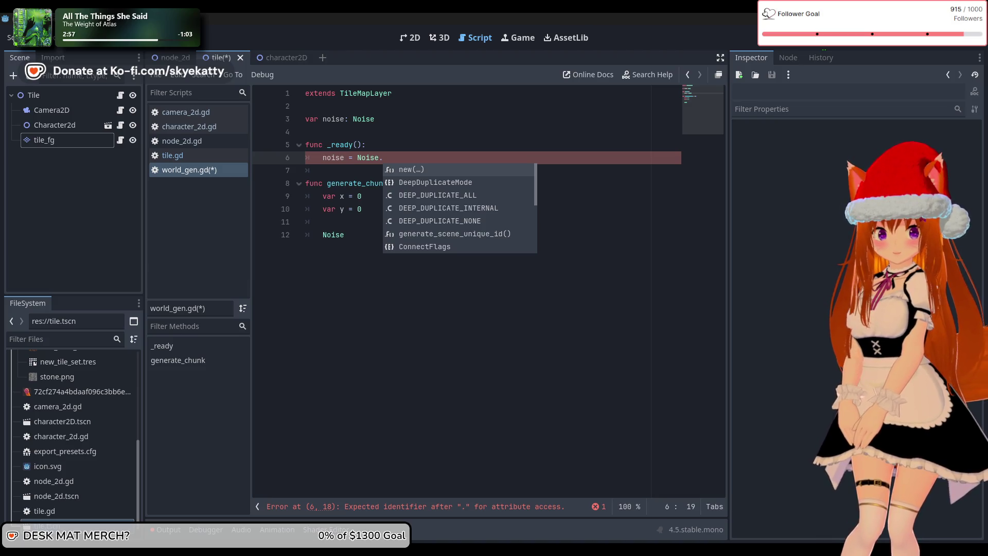
Step: Delete the leftover unfinished Noise line in generate_chunk
click(499, 251)
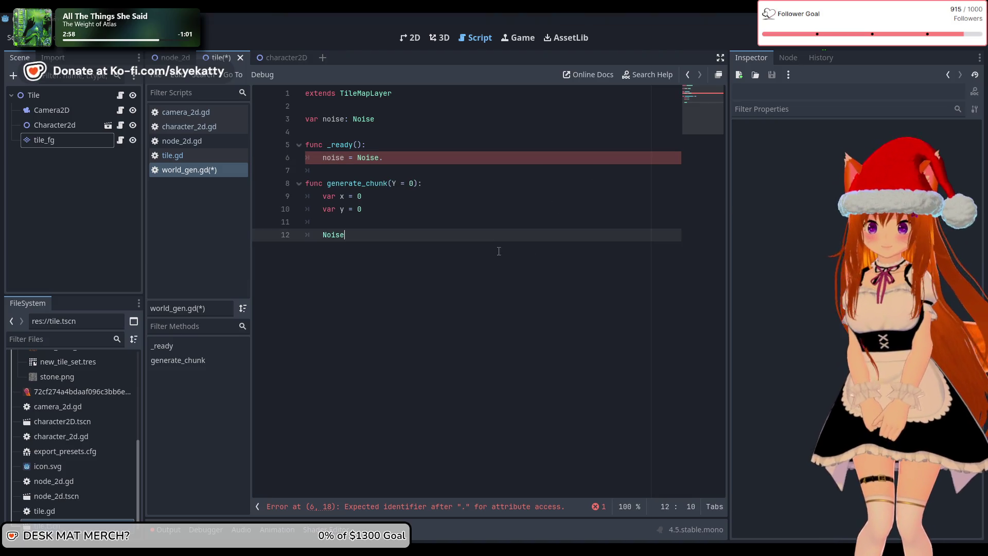
drag(330, 231, 326, 228)
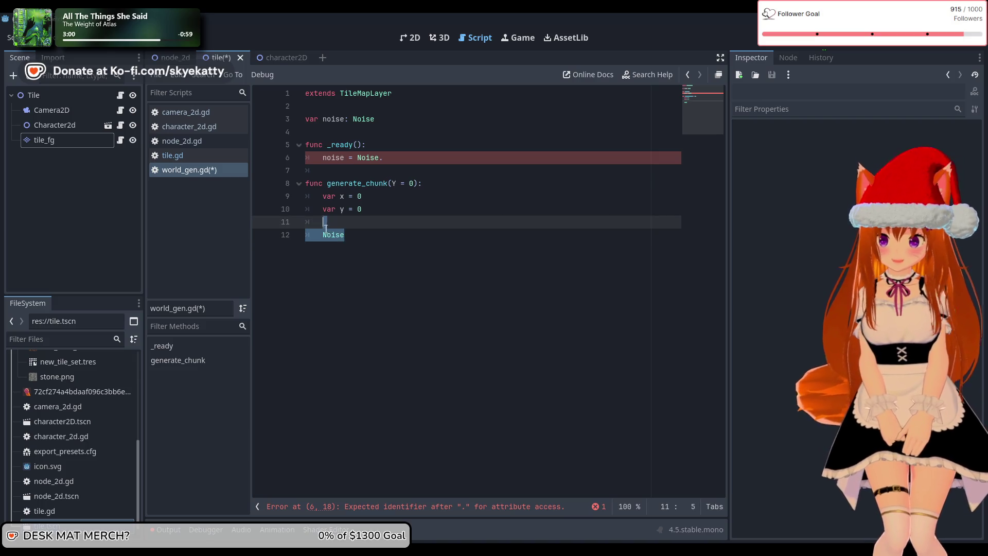
key(BackSpace)
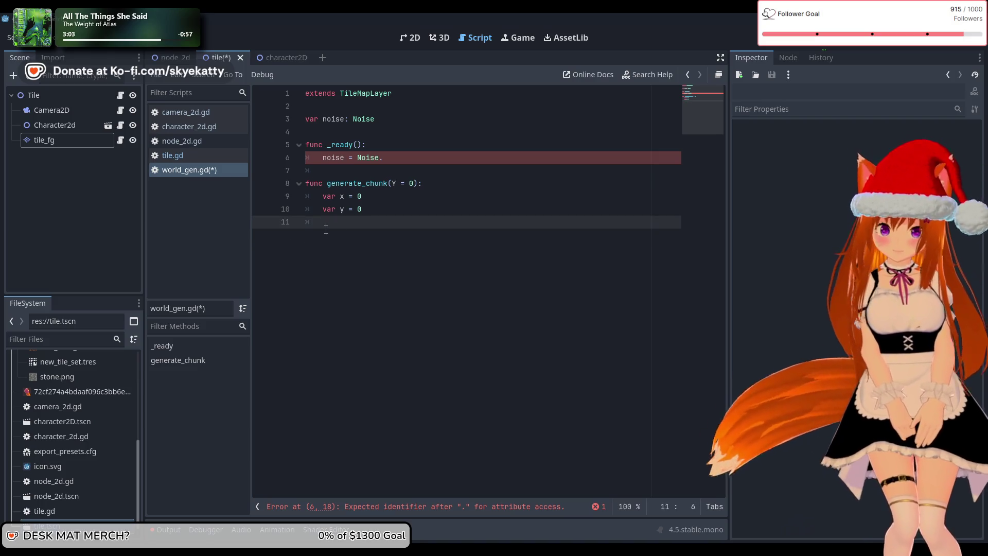
Step: Add set_cell(new(0,0), 0) on a new line using autocomplete
key(Return)
text(setc)
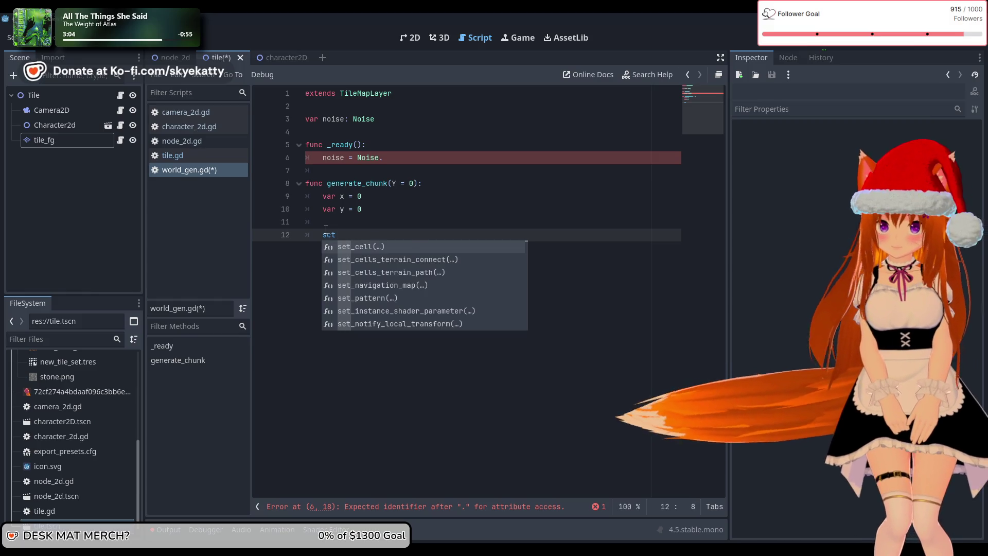
key(Down)
key(Return)
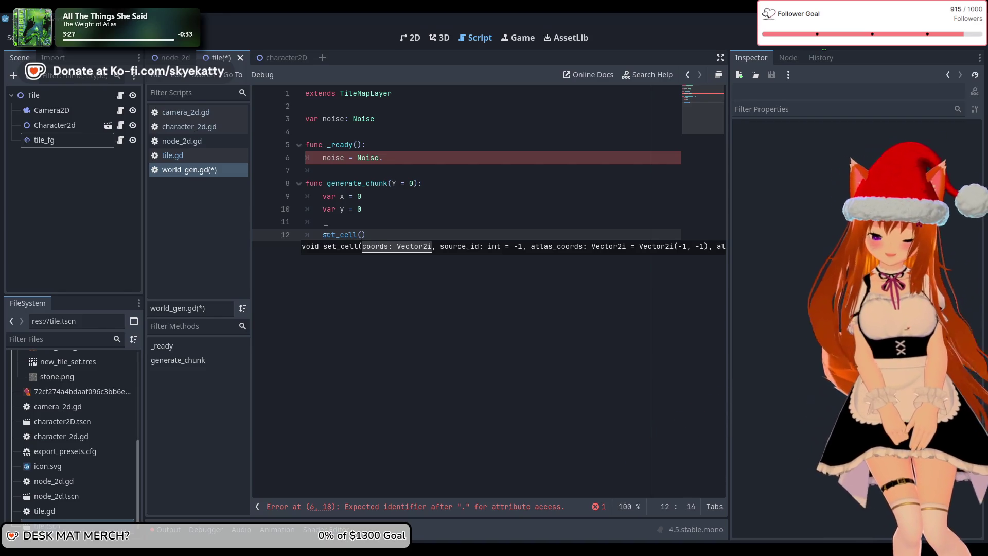
text(new)
key(Return)
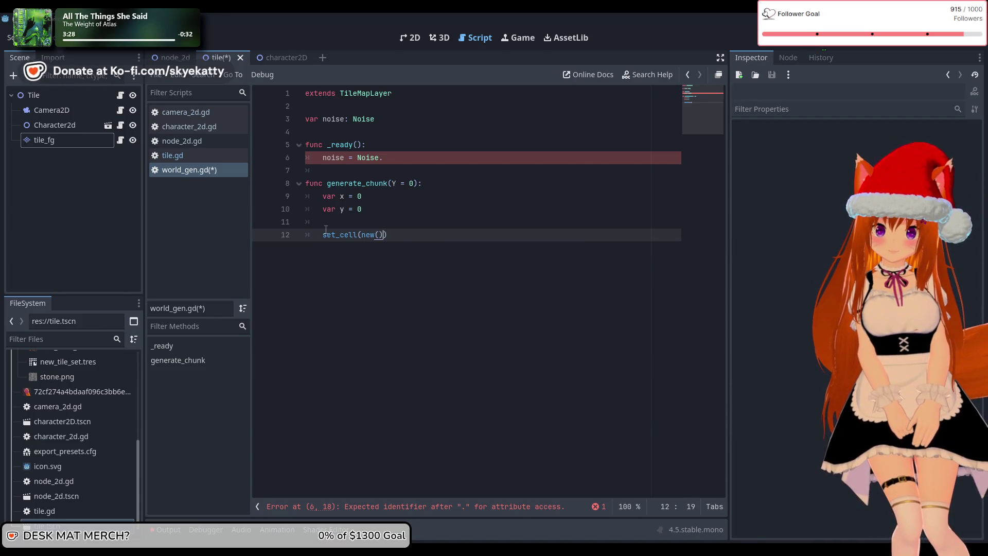
key(Left)
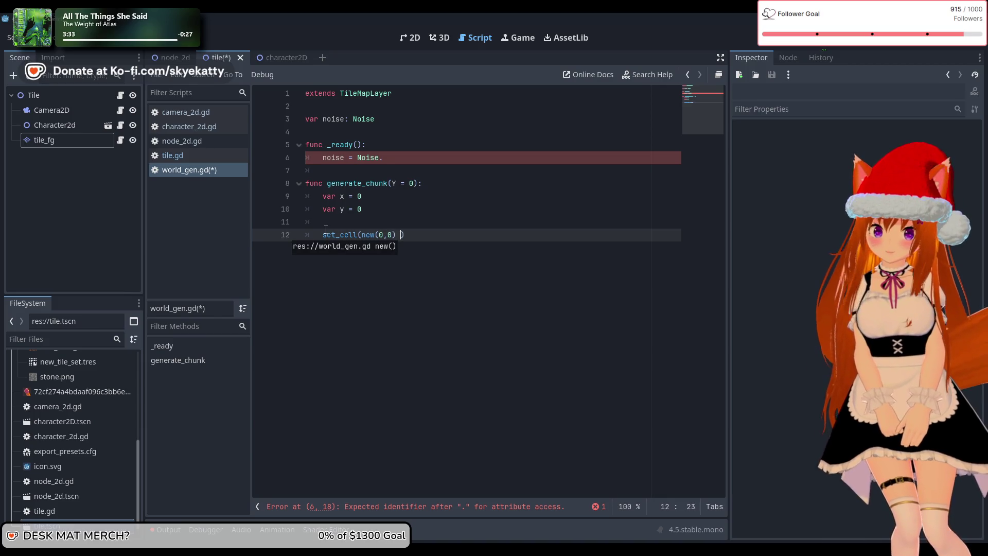
key(BackSpace)
text(, 0)
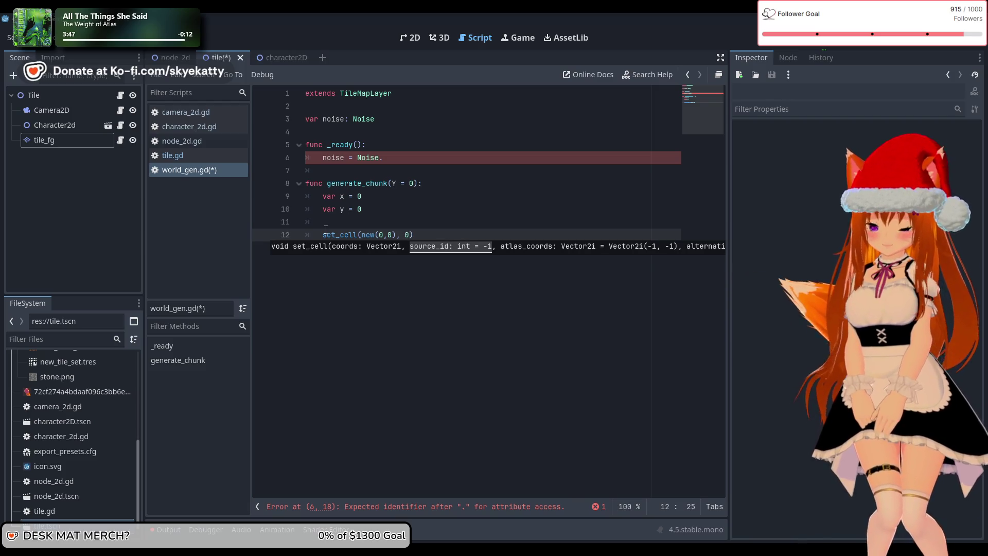
Step: With tile_fg selected, complete line 12 as set_cell(new(0,0), 0, new(0,0)) and save scene and script
click(57, 139)
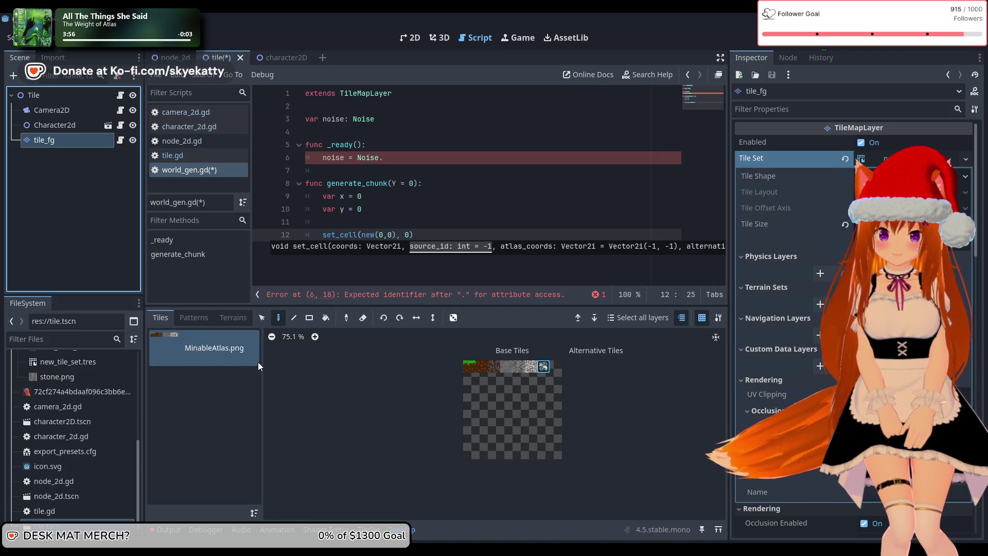
key(Escape)
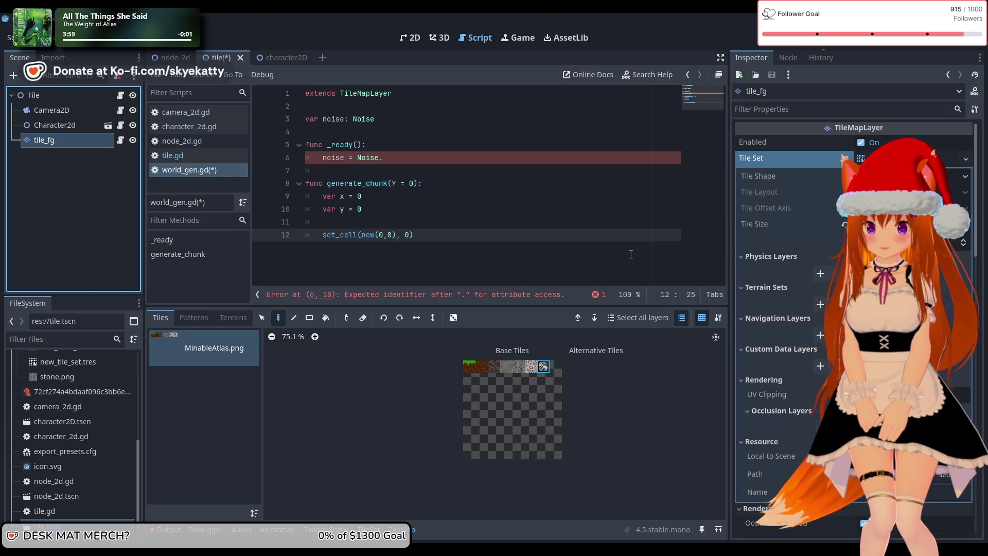
click(415, 234)
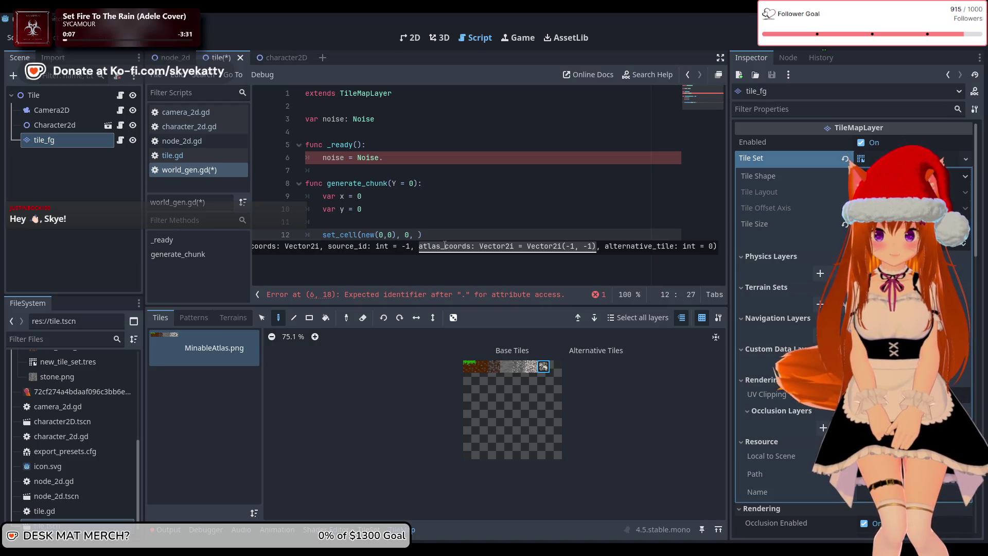
text(new)
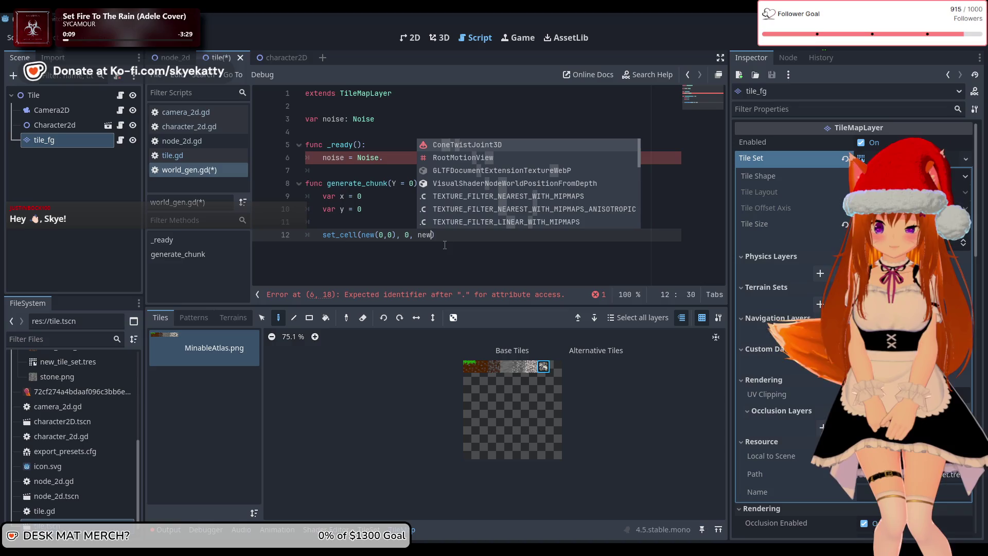
text((0,0), )
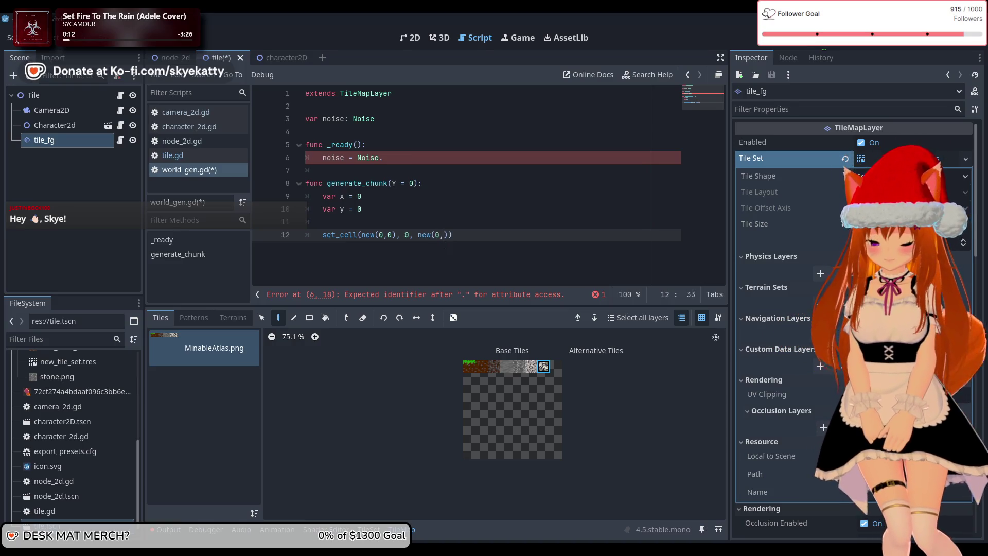
text(0,)
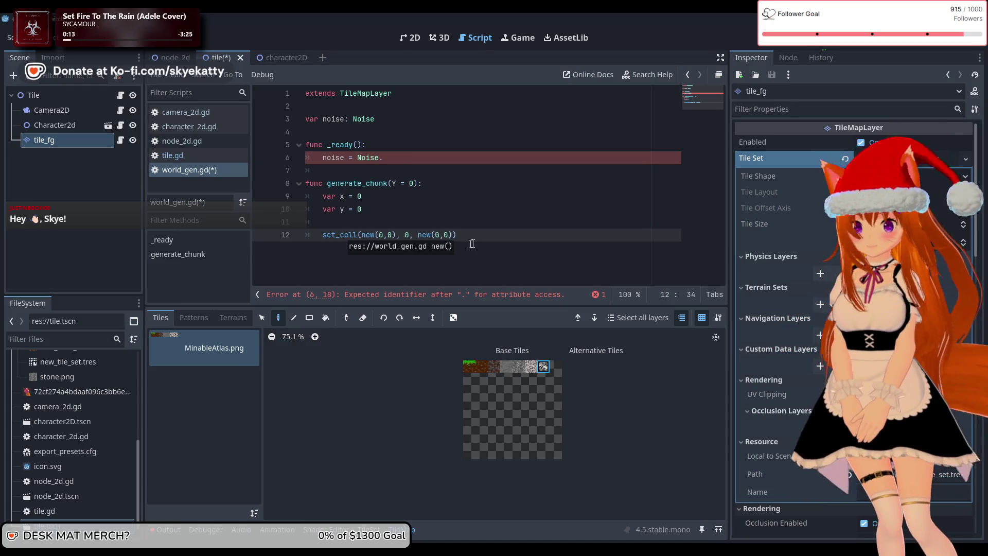
click(489, 219)
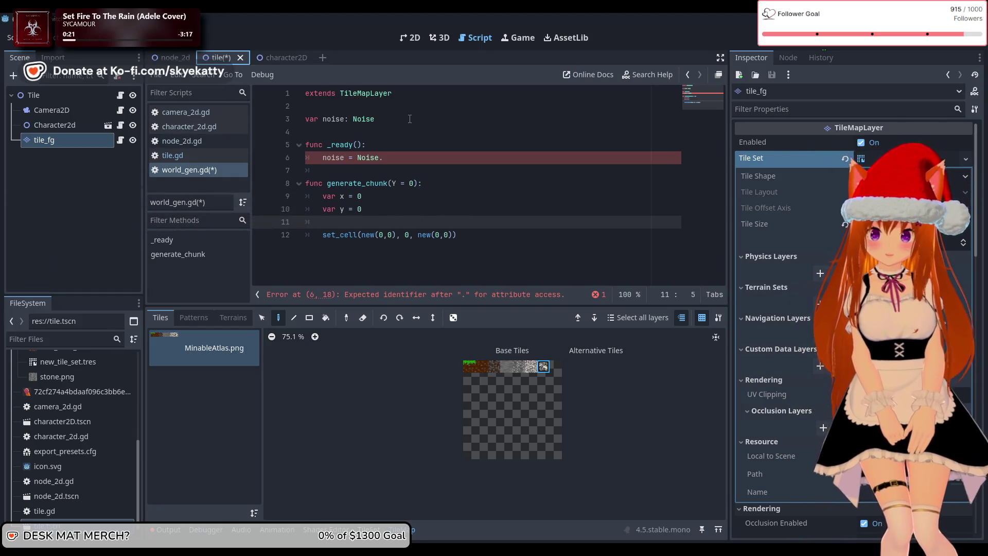
key(ctrl+s)
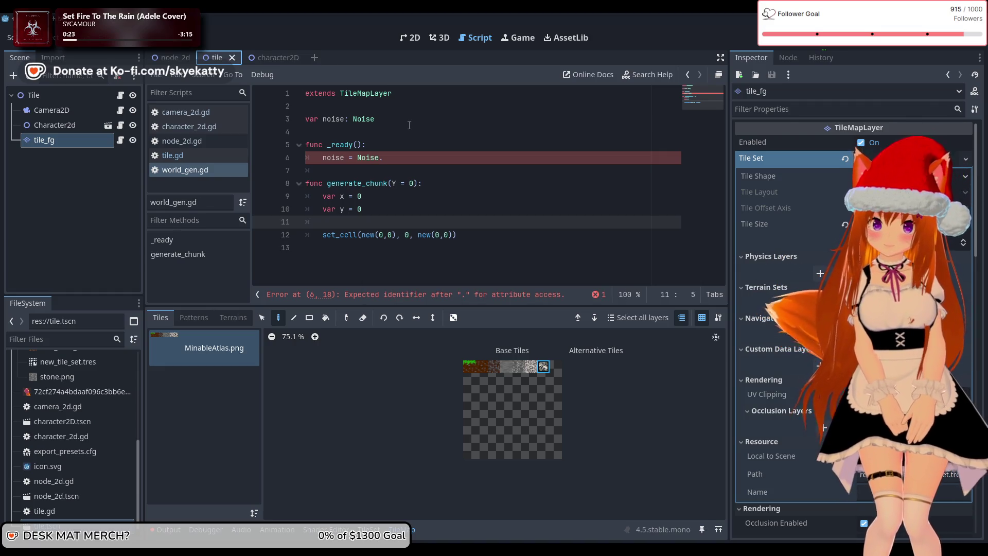
Step: Delete the noise assignment in _ready and the var noise: Noise declaration
click(89, 139)
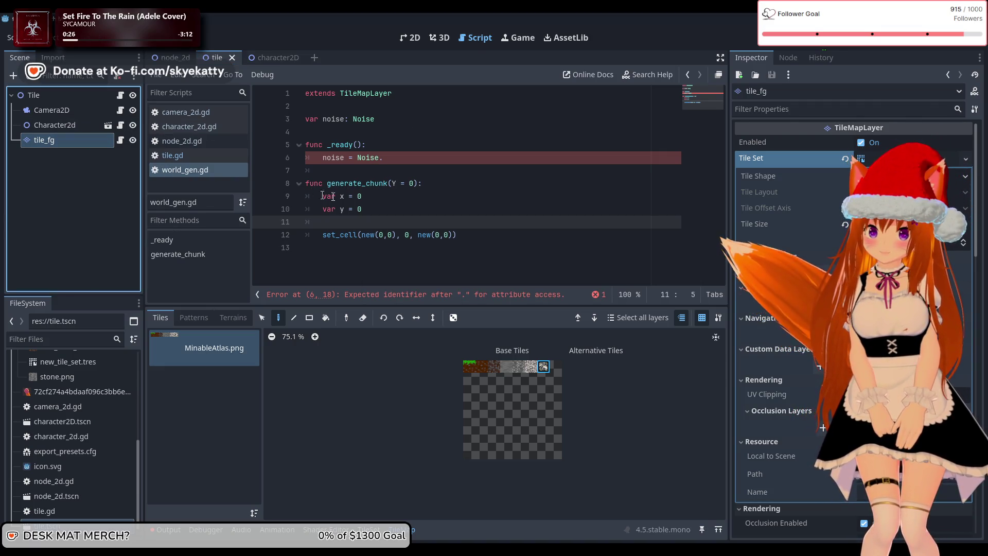
click(401, 158)
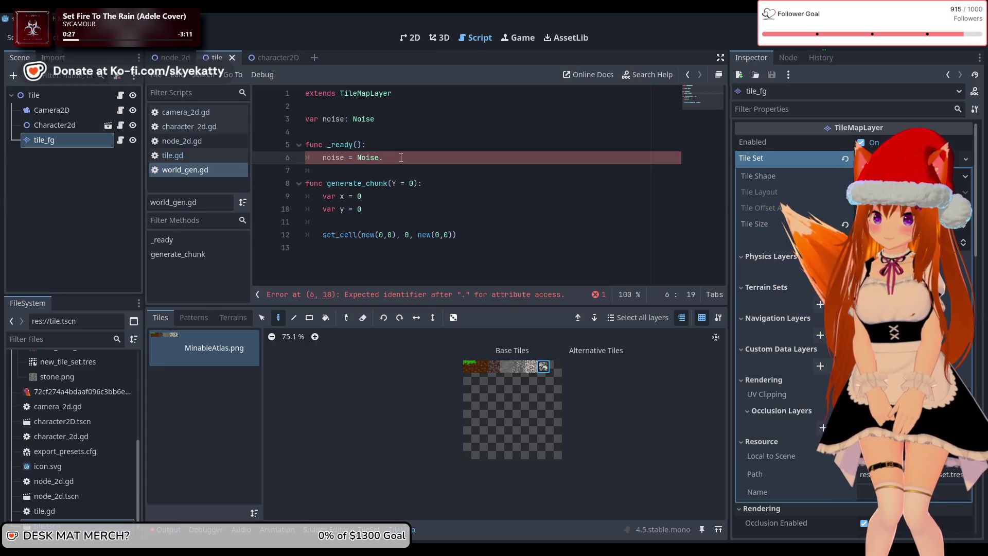
key(BackSpace)
key(BackSpace)
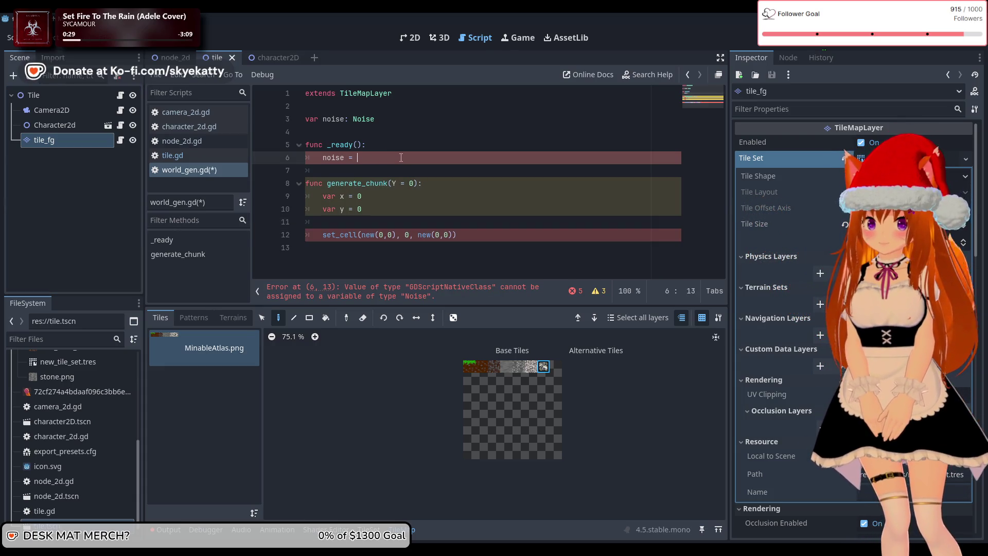
key(BackSpace)
key(BackSpace)
triple_click(395, 121)
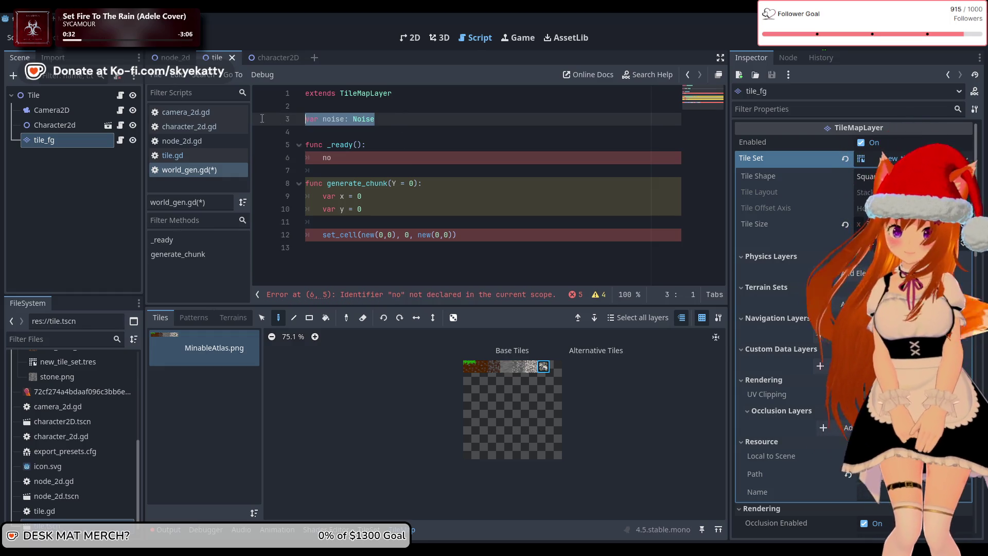
key(BackSpace)
key(BackSpace)
key(BackSpace)
Step: Insert a generate_chunk() call inside _ready and review the generate_chunk function header
click(383, 134)
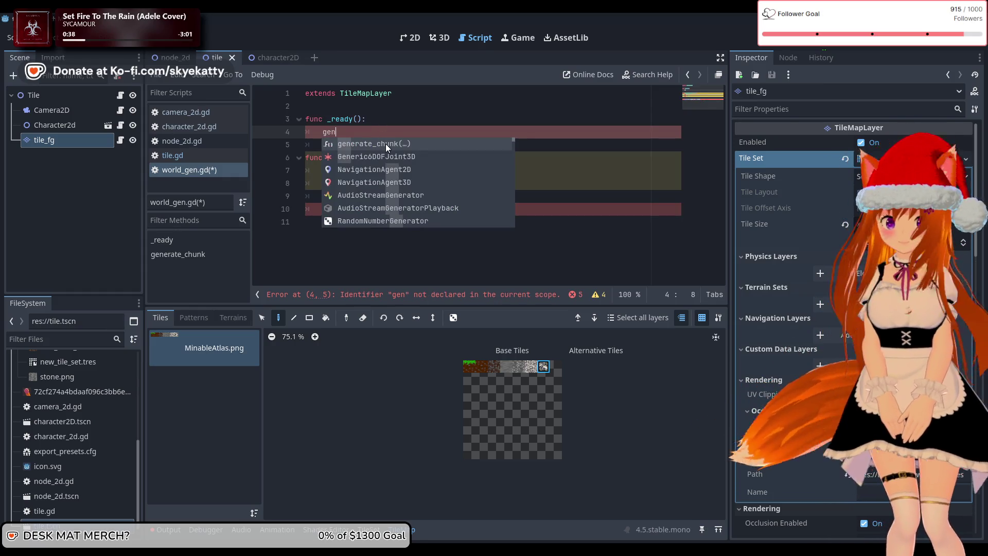
click(396, 148)
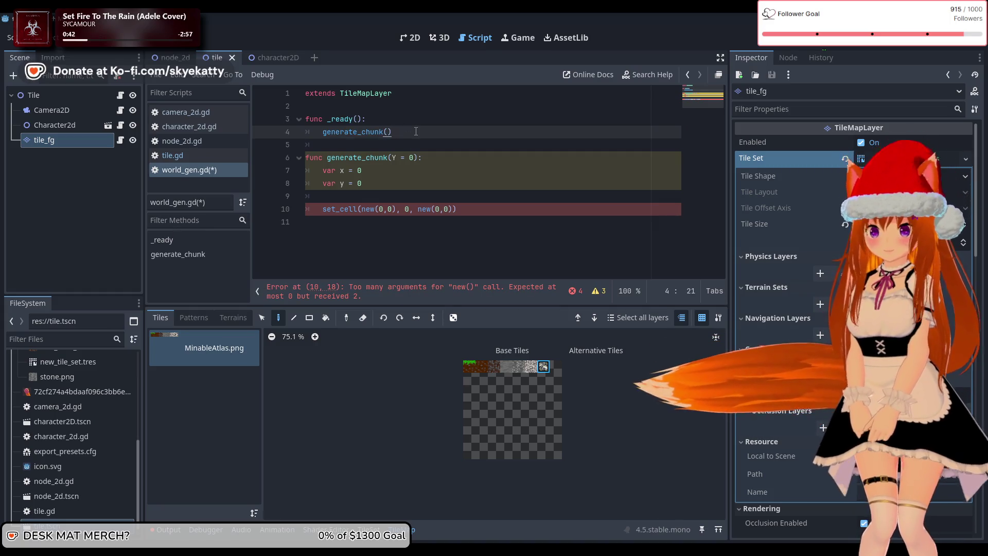
click(466, 184)
click(468, 158)
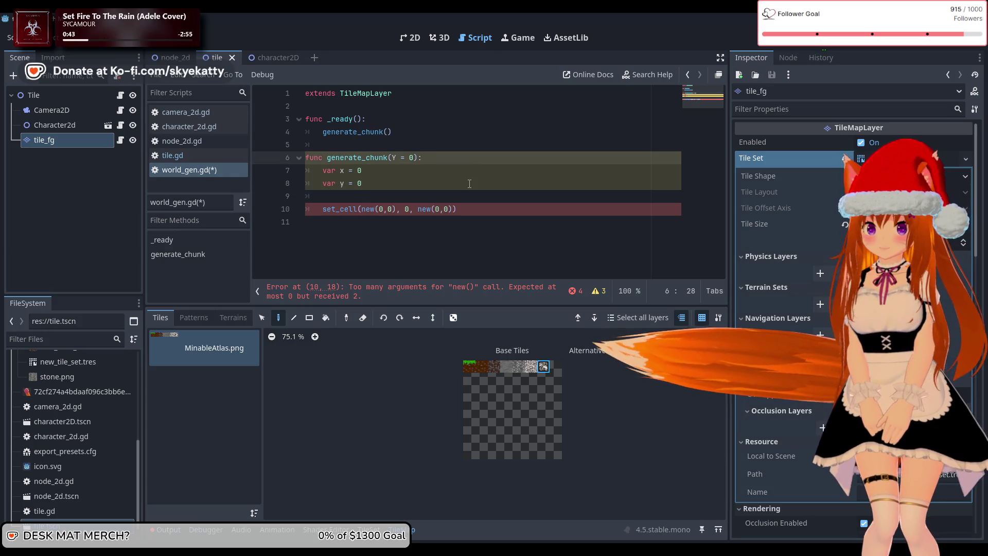
key(Up)
key(Up)
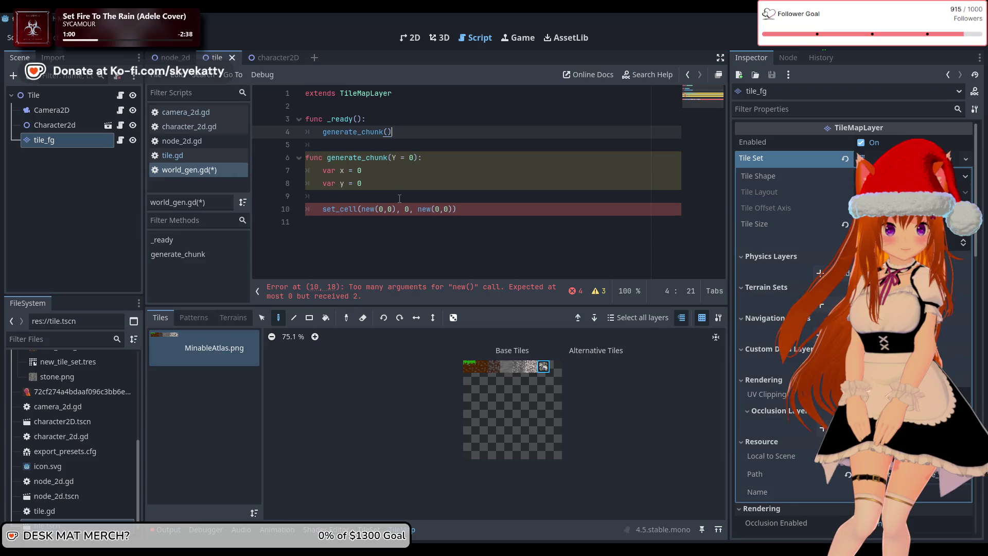
click(374, 210)
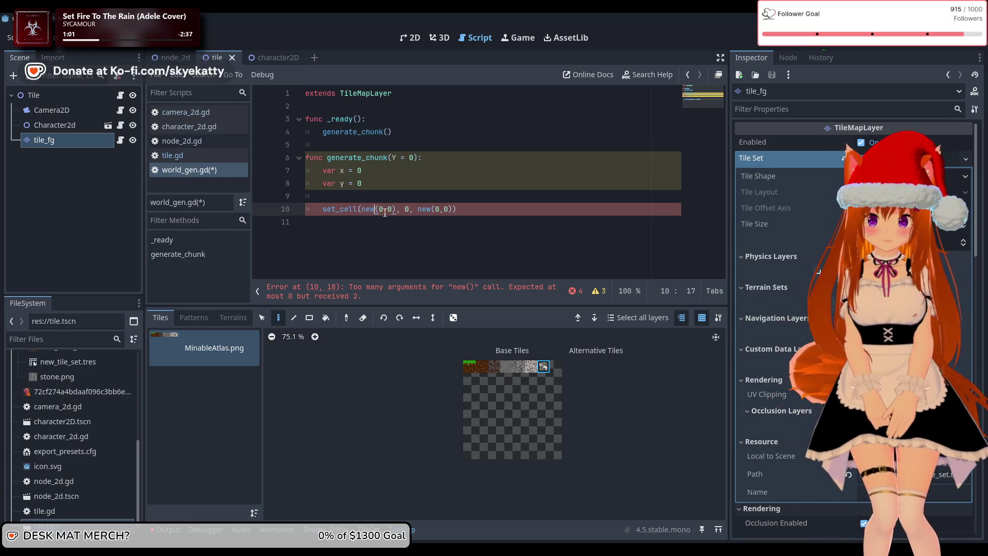
Step: Remove the first new( on line 10 and try an angle-bracket <0,0> coordinate instead
drag(380, 209, 366, 217)
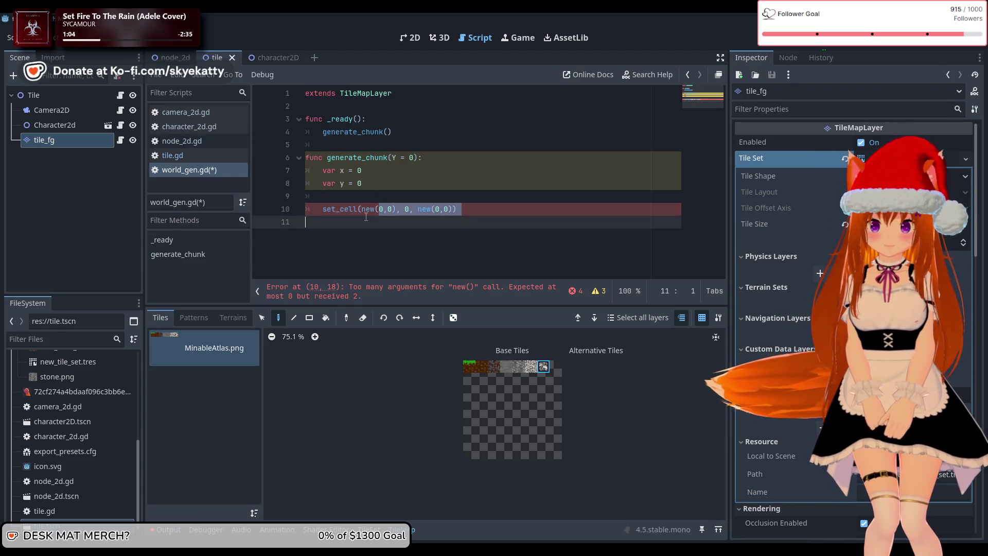
click(364, 211)
key(Delete)
key(Delete)
key(Delete)
text(s)
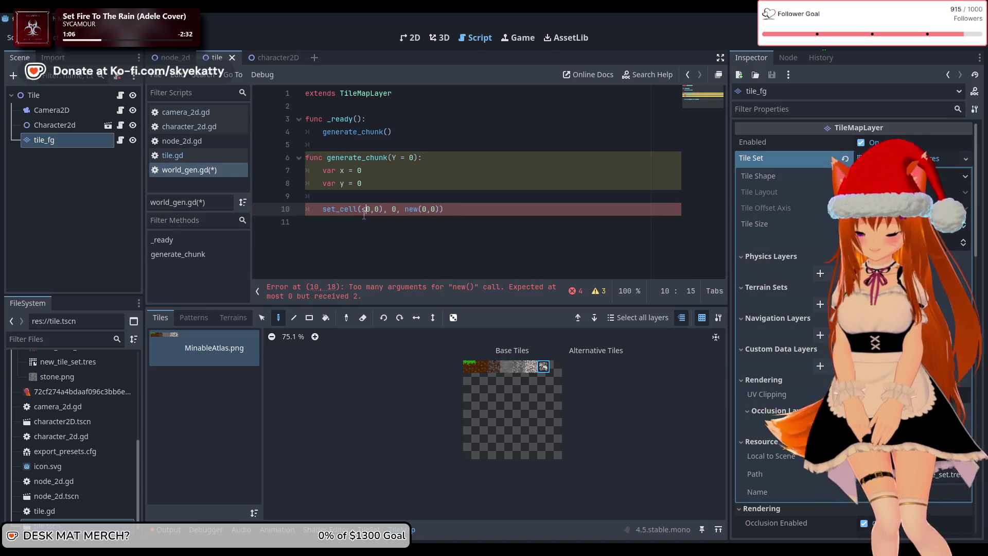
key(BackSpace)
text(<)
key(Right)
key(Right)
key(Right)
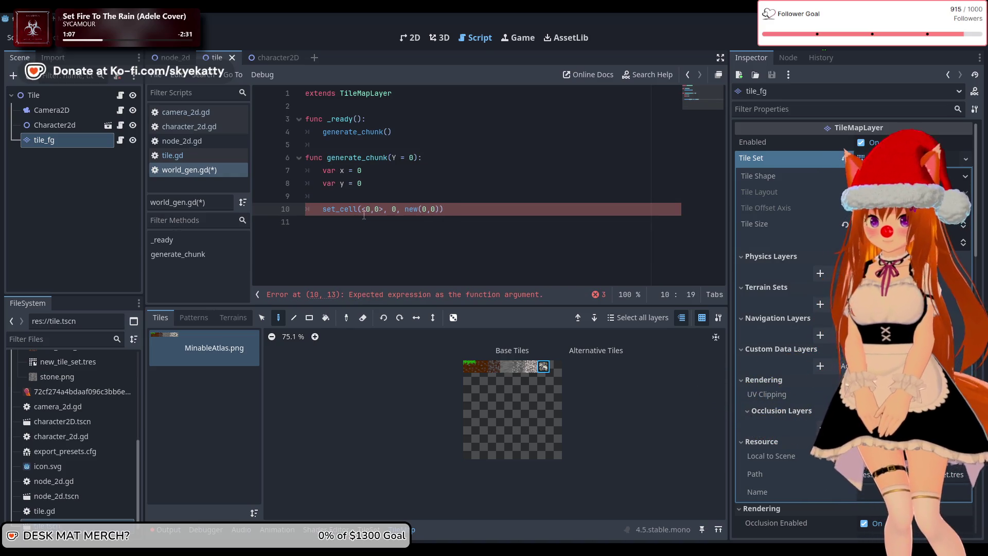
click(438, 199)
click(422, 208)
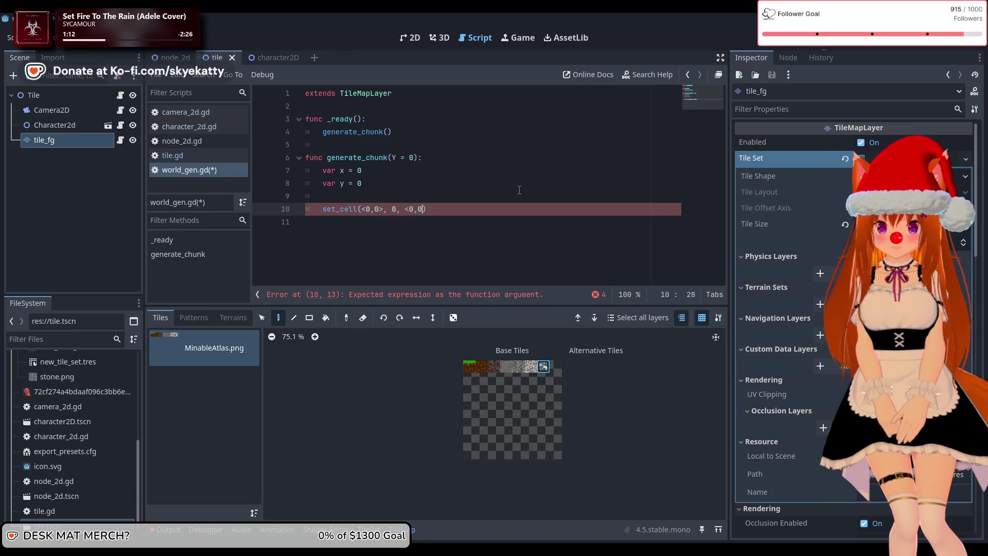
click(519, 189)
click(455, 215)
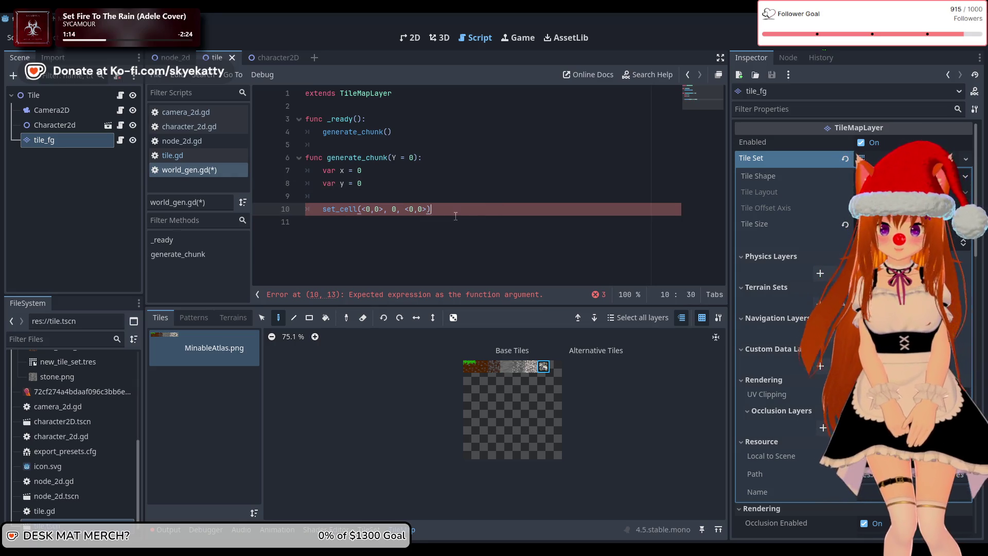
Step: Replace the angle-bracket coordinate with Vector2i chosen from the autocomplete list
click(365, 210)
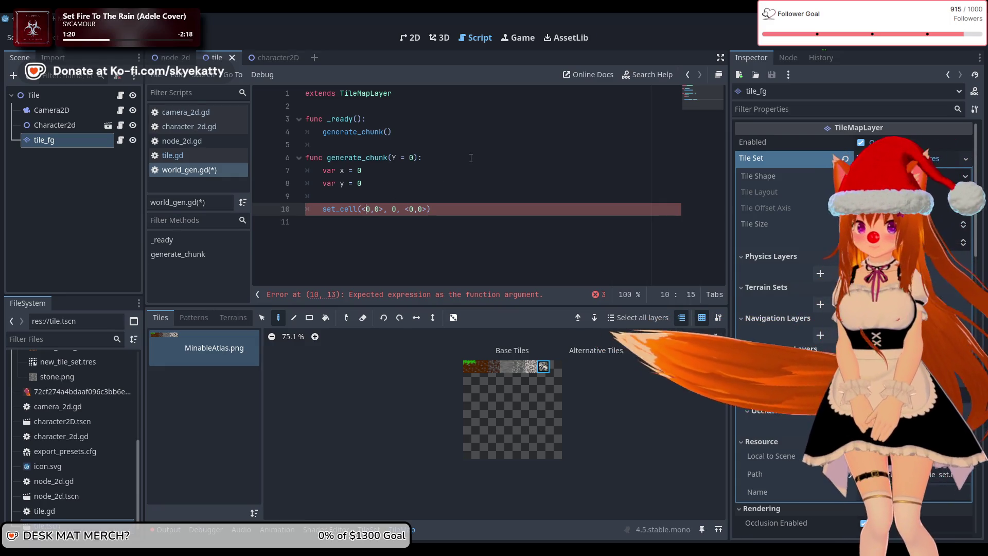
key(BackSpace)
text(V)
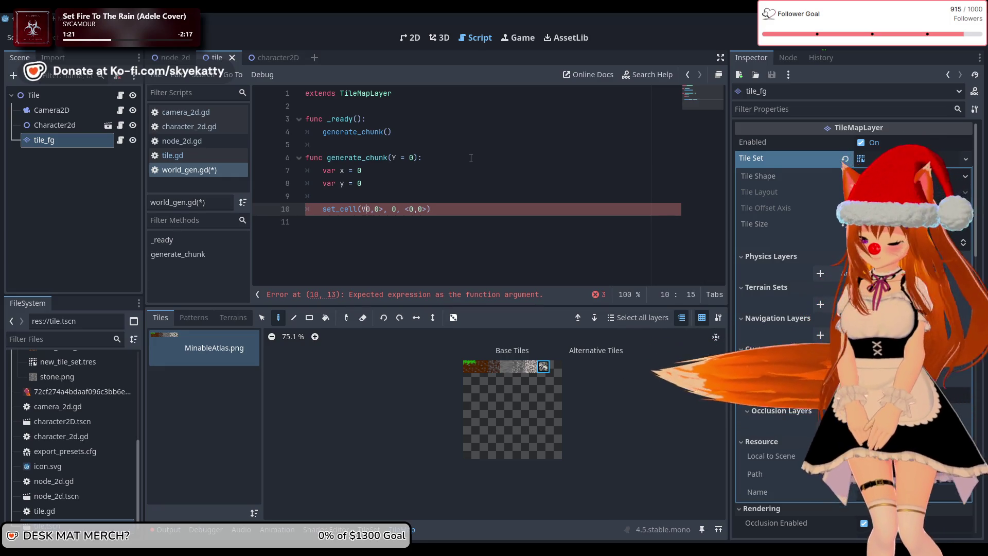
text(ector)
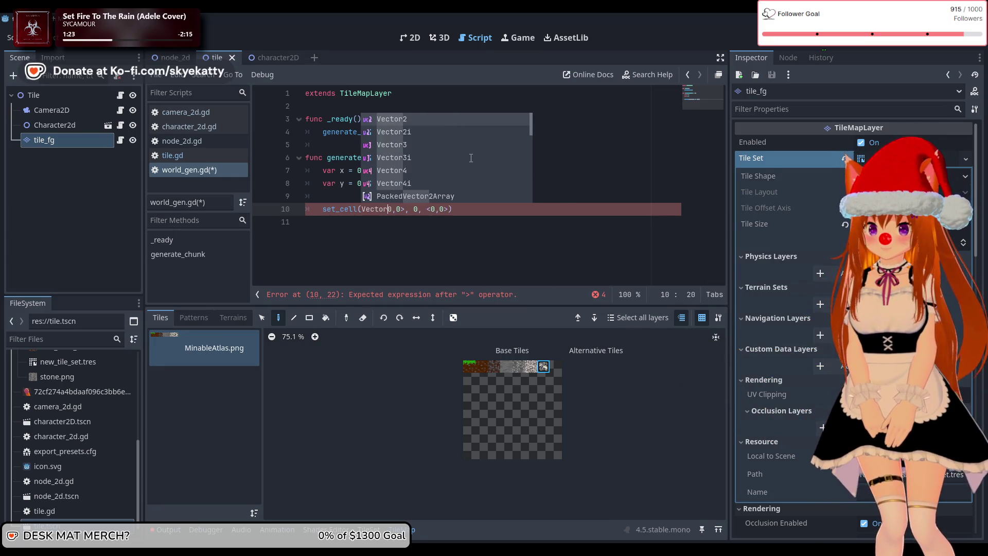
key(Down)
key(Return)
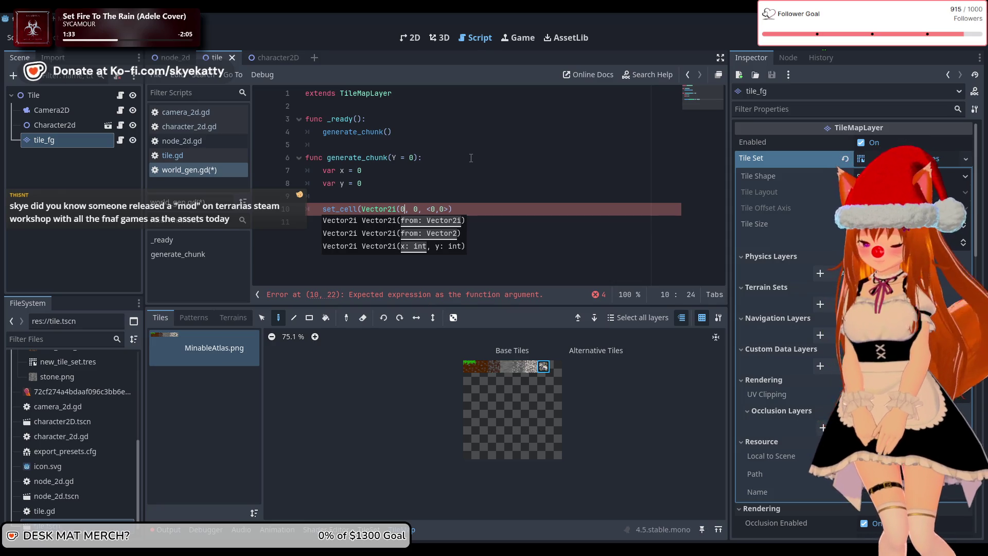
Step: Type 0( to continue the first Vector2i coordinate argument
text(0()
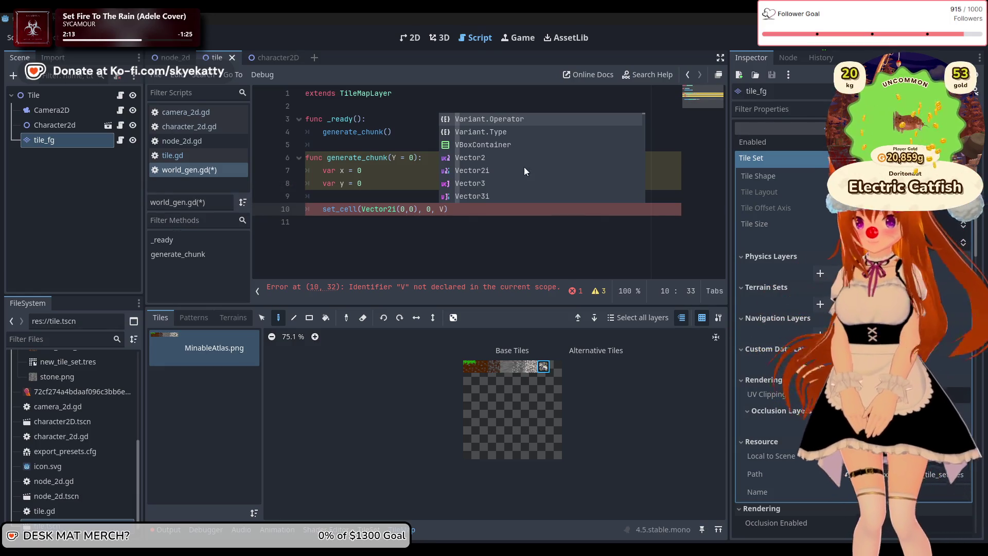
Step: Complete the third set_cell argument as Vector2i(0,0)
click(481, 174)
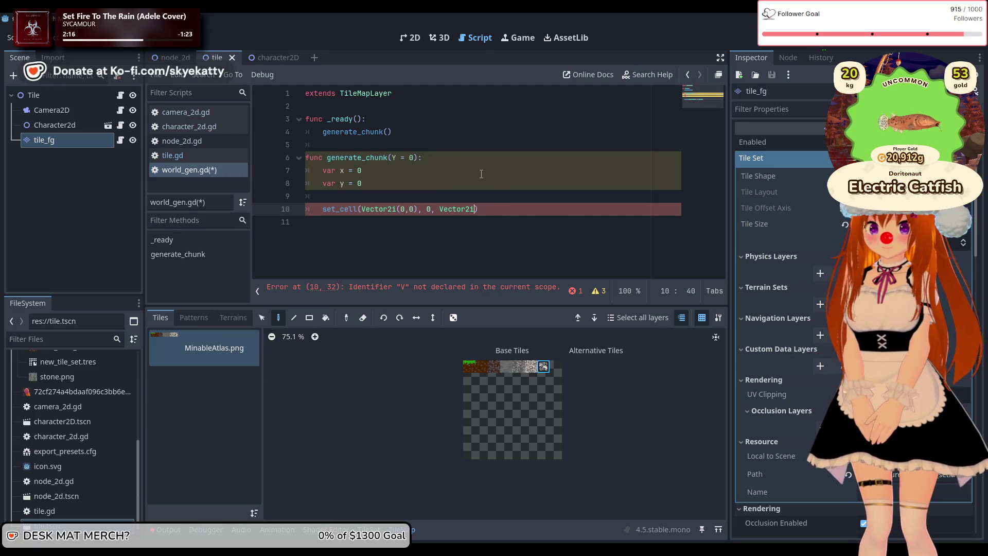
text(0,)
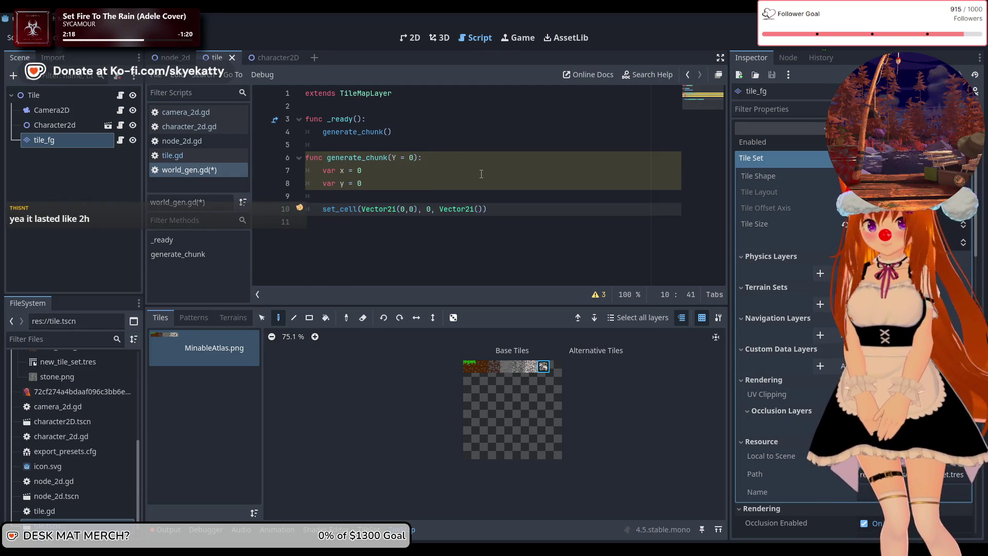
text(0)
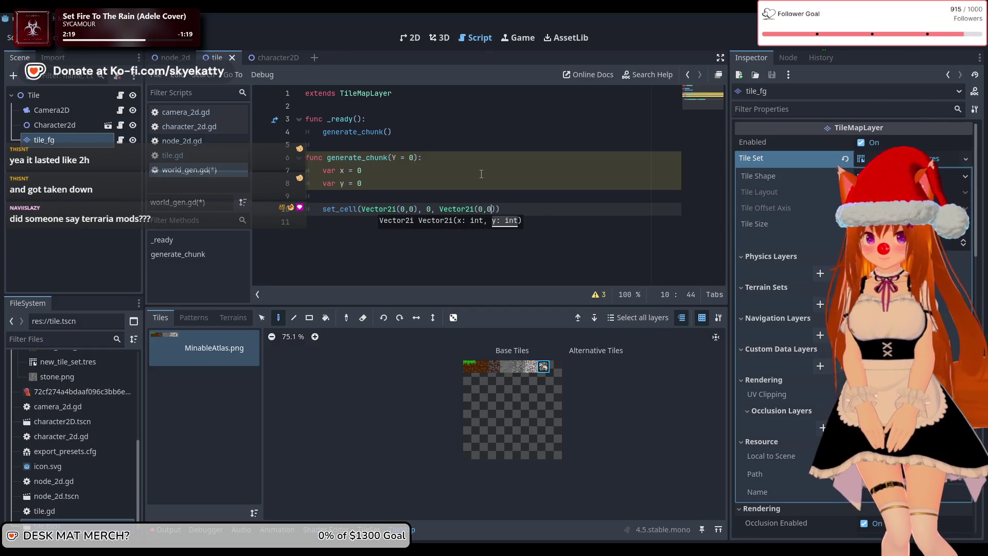
click(577, 194)
Step: Review the generate_chunk definition, its Y parameter, and the var y line
click(401, 180)
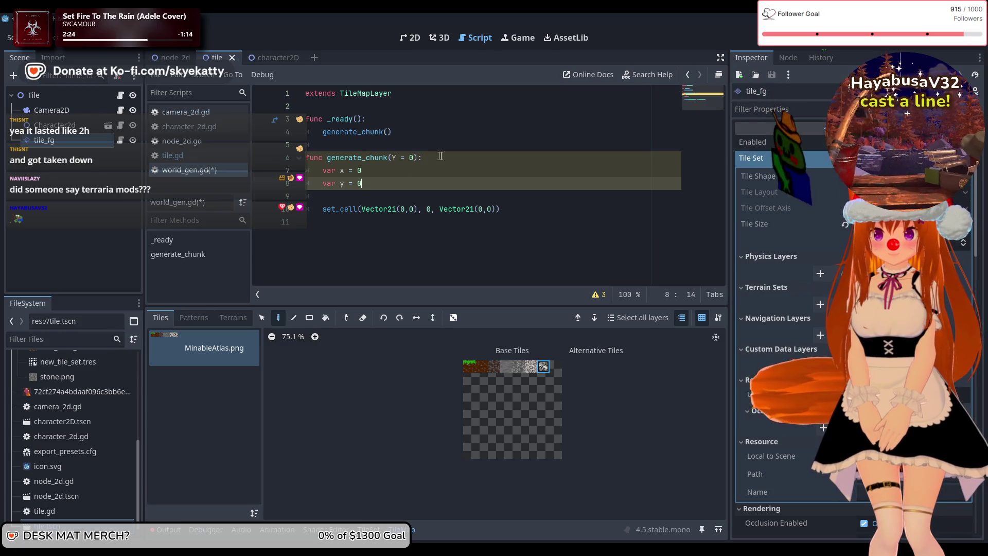
key(Up)
key(Up)
key(End)
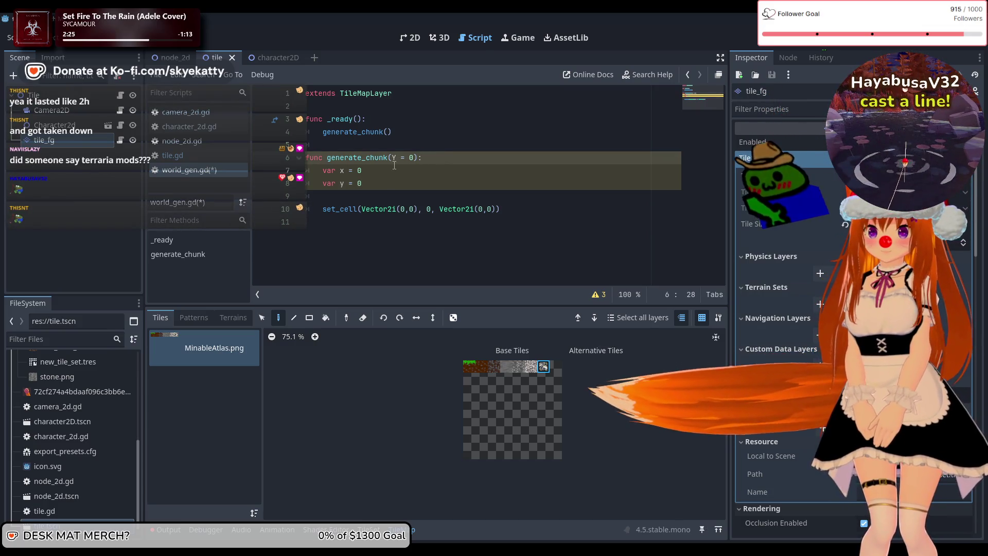
click(394, 159)
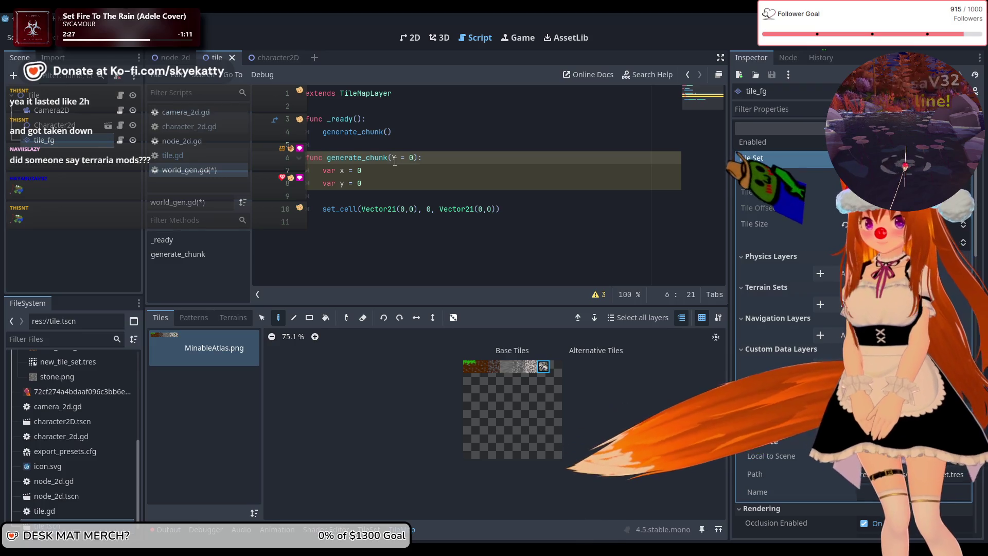
key(Right)
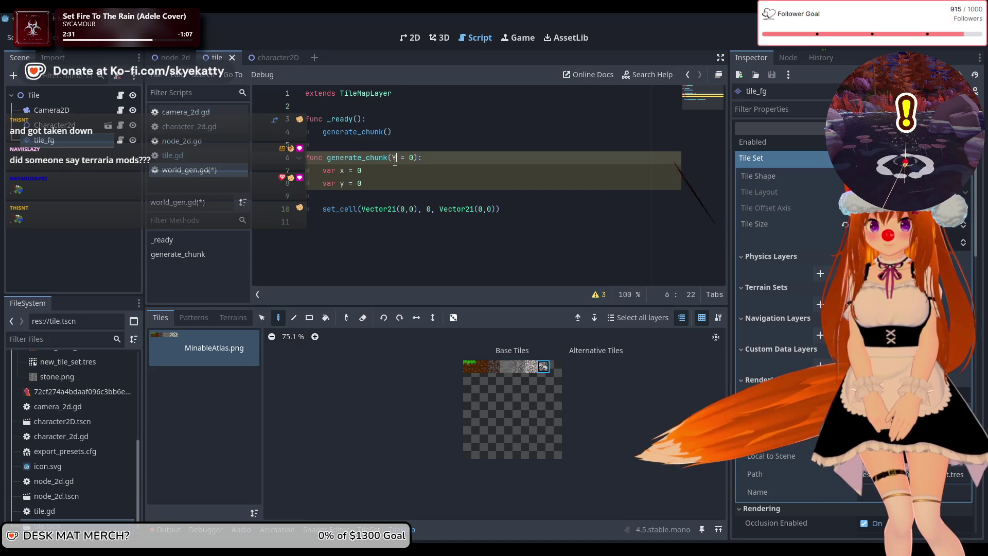
click(445, 247)
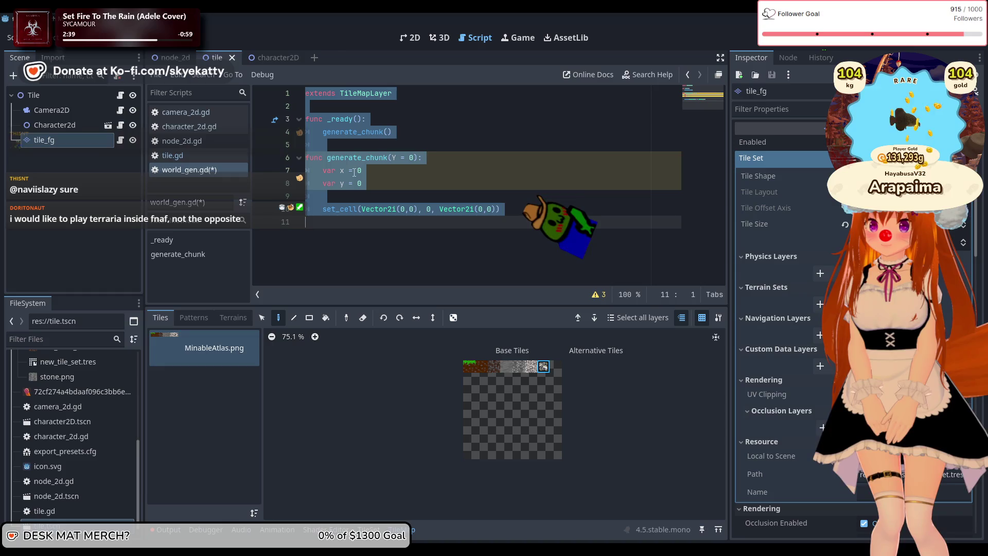
Step: Save world_gen.gd, glance at tile.gd, then return to world_gen.gd
click(419, 182)
key(ctrl+s)
click(393, 132)
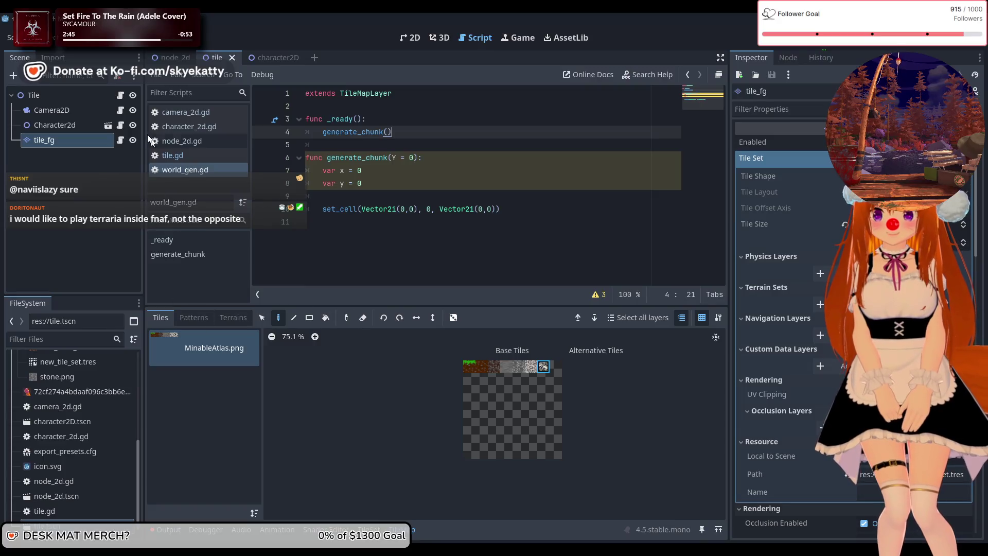
click(120, 140)
click(172, 157)
click(185, 169)
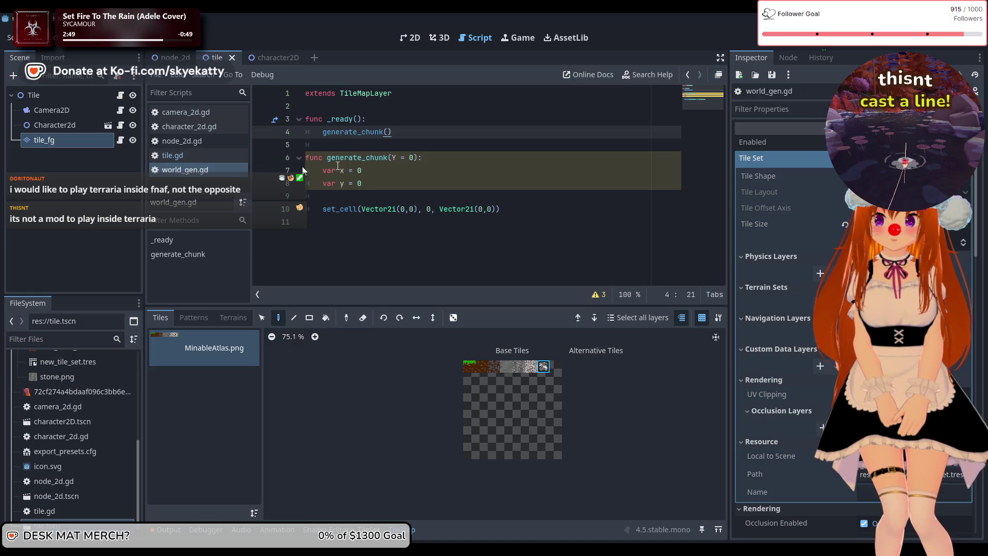
Step: Change the call on line 4 in _ready to self.generate_chunk()
click(592, 173)
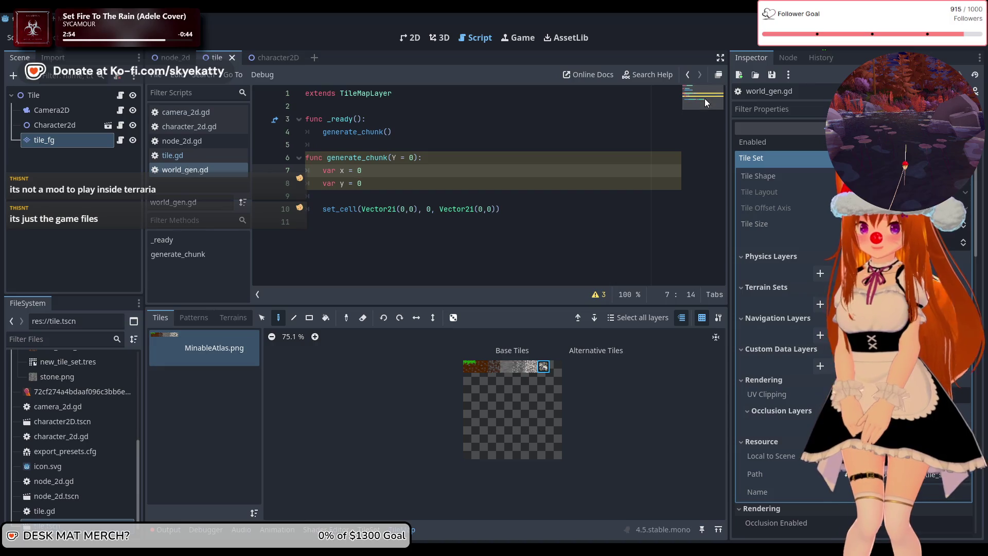
click(423, 146)
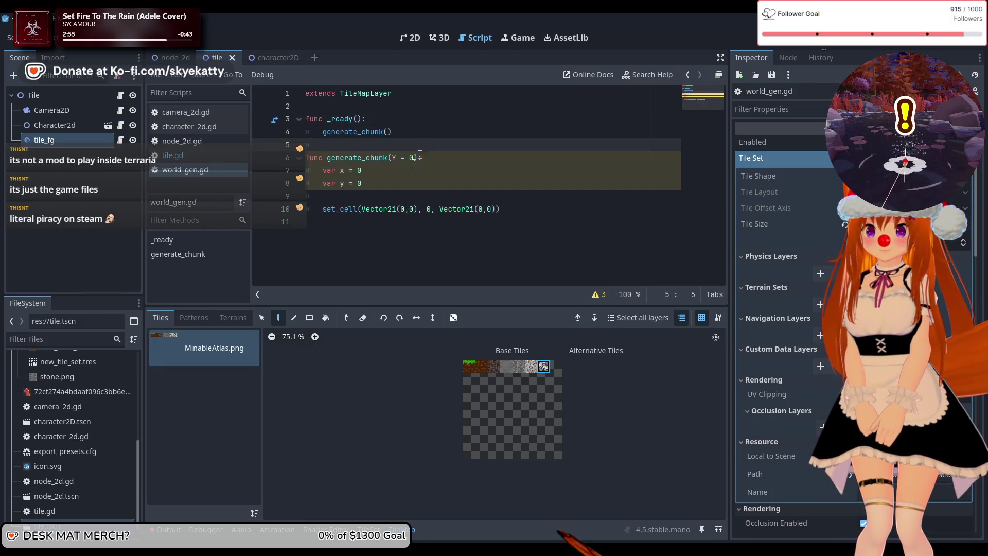
click(494, 209)
click(572, 251)
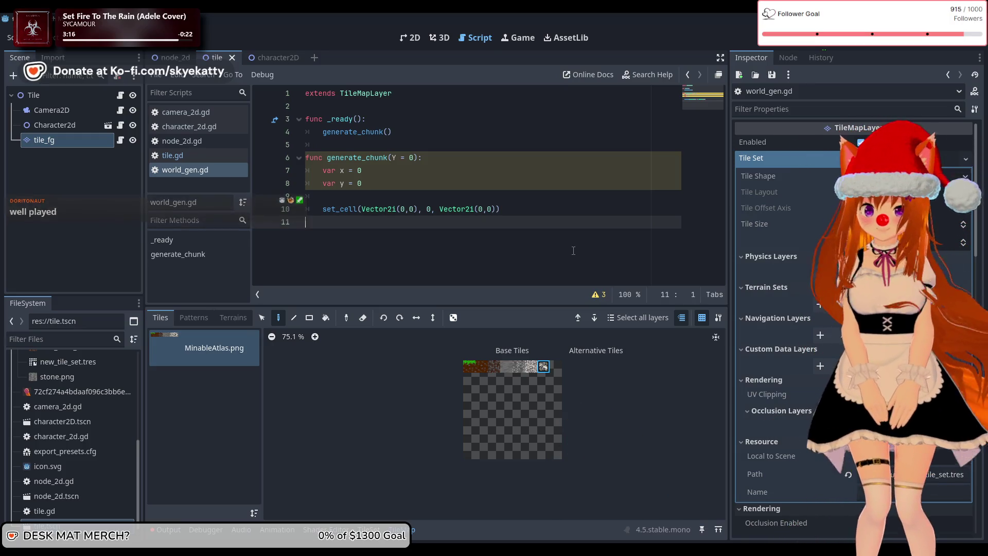
click(332, 200)
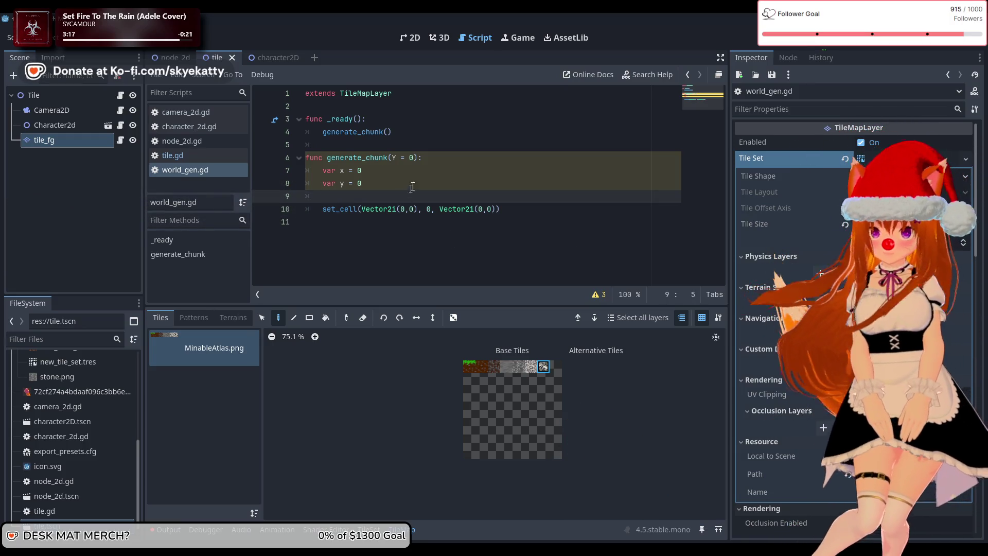
key(Up)
key(Up)
key(Up)
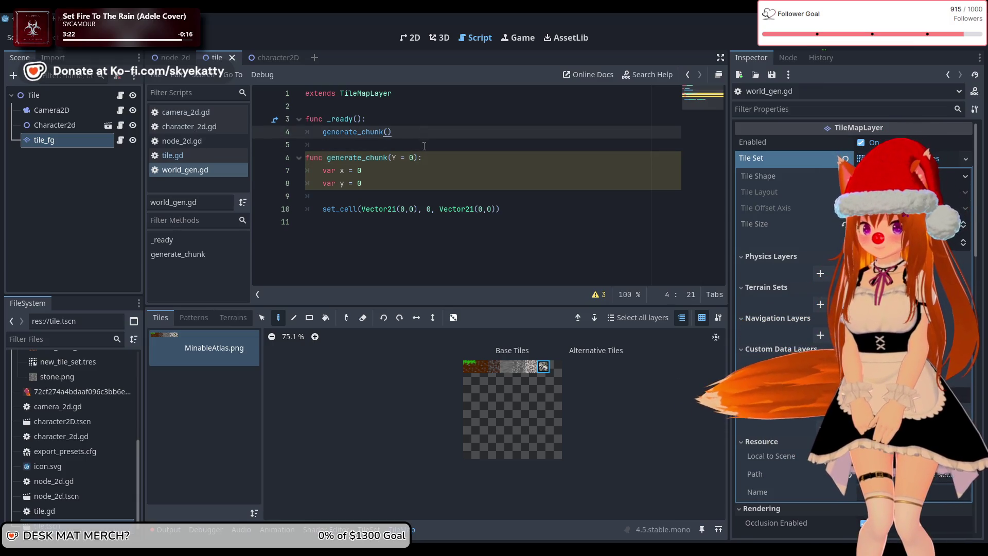
key(Home)
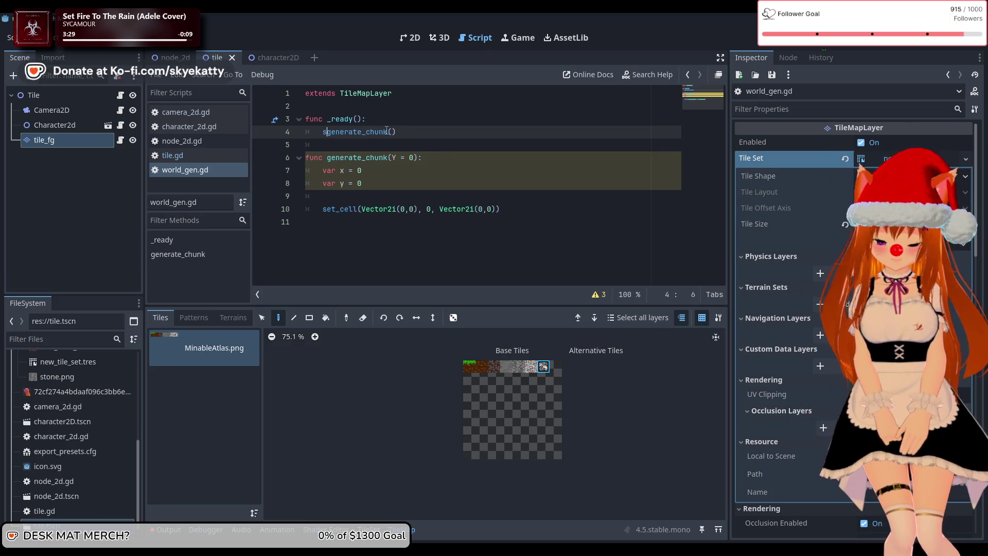
key(Down)
key(Down)
key(Down)
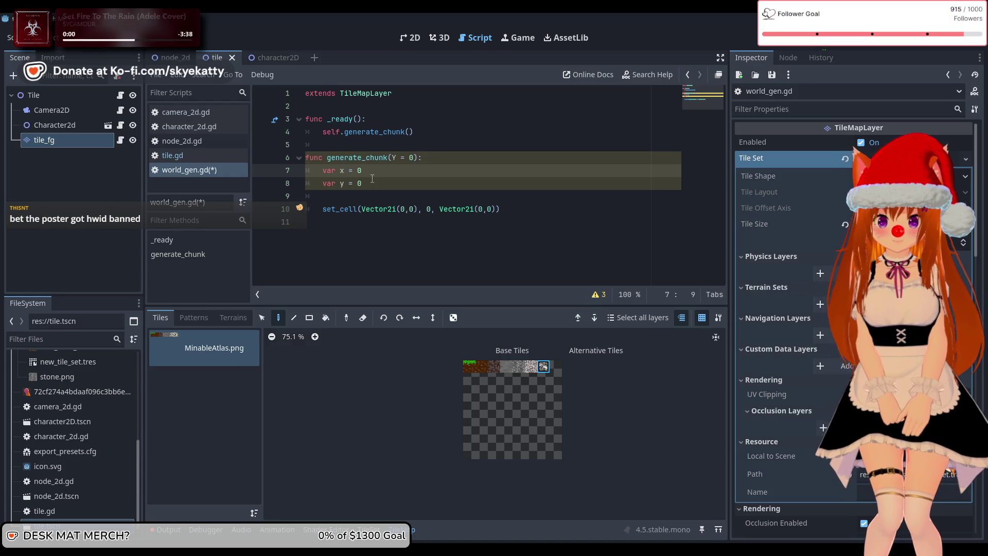
Step: Delete blank line 9 so set_cell directly follows the var y line
click(372, 180)
click(451, 163)
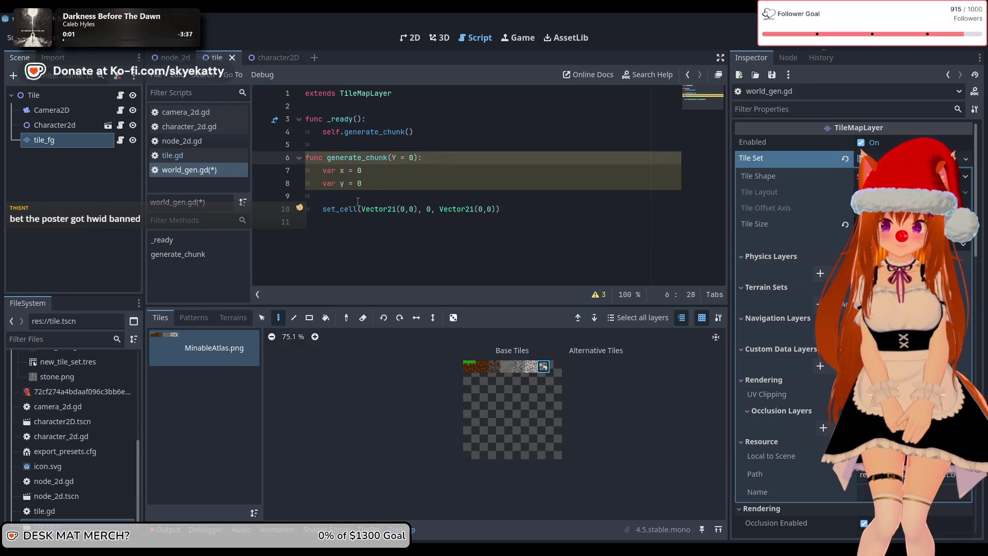
click(400, 194)
key(Delete)
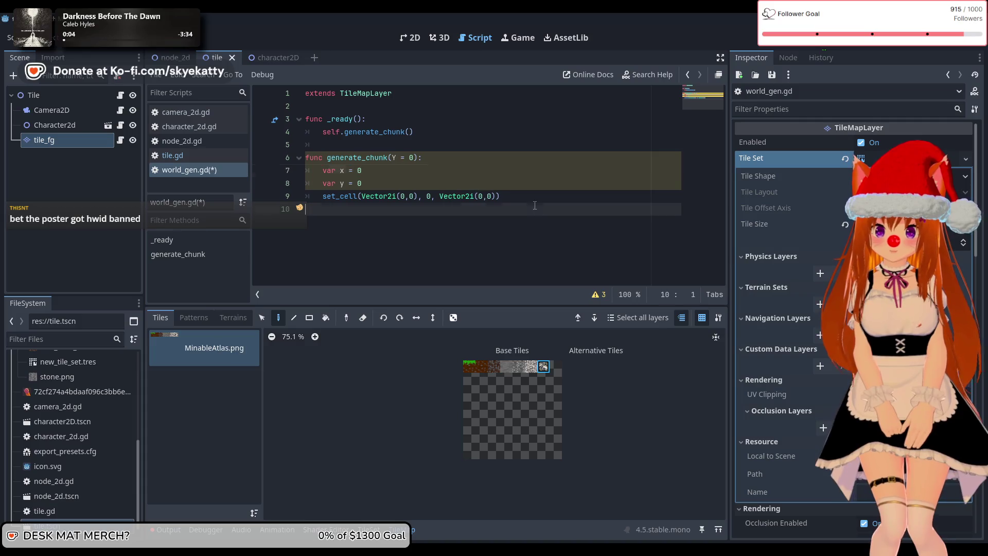
Step: Save world_gen.gd with Ctrl+S
click(542, 230)
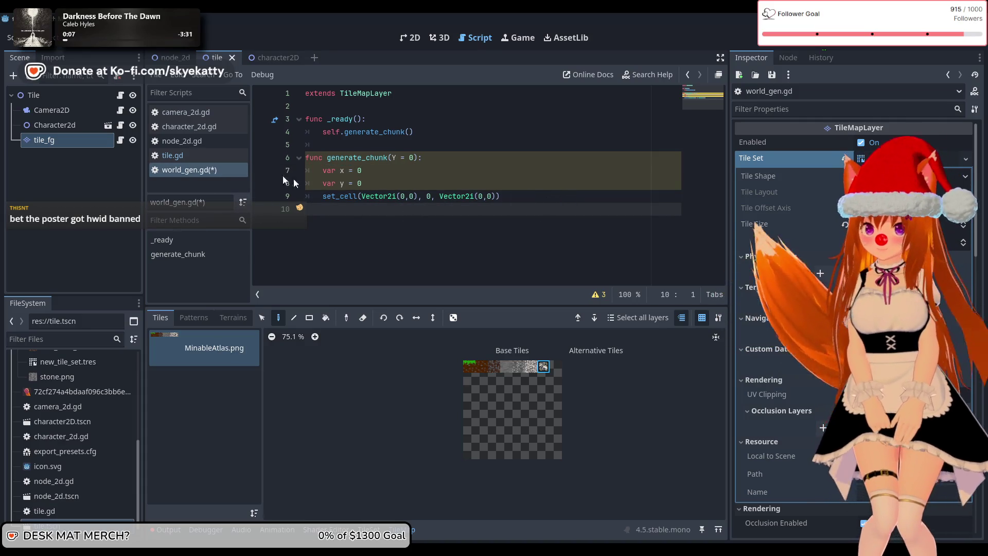
click(198, 171)
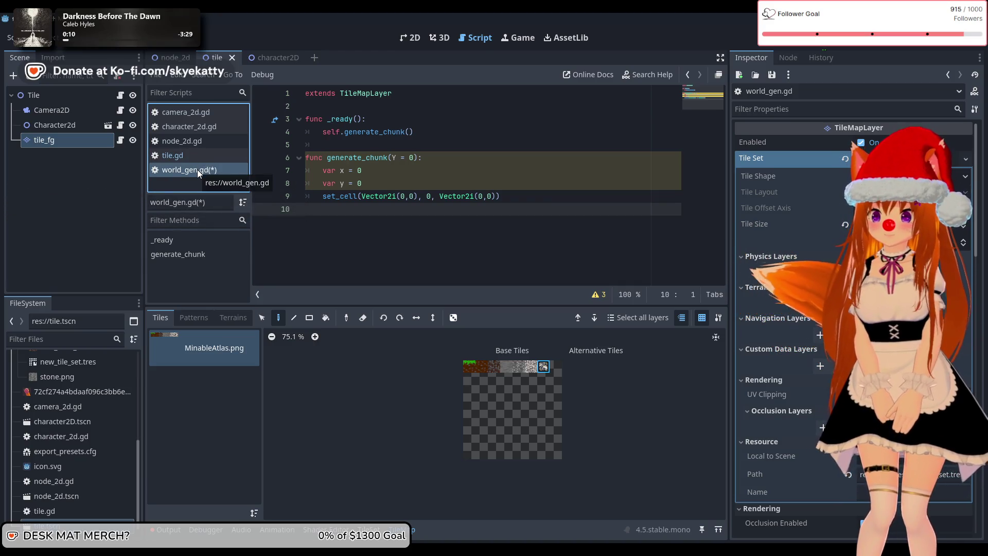
mouse_move(354, 121)
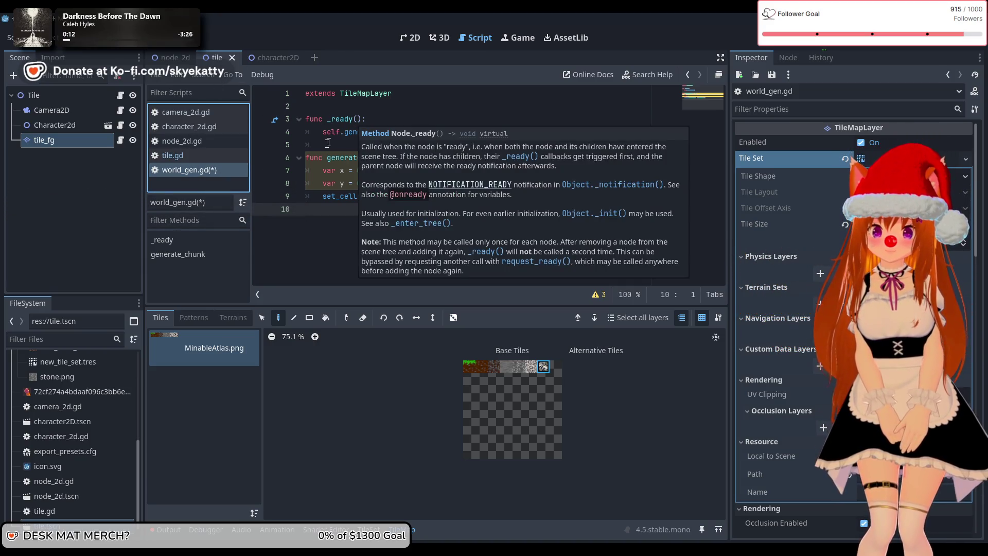
key(ctrl+s)
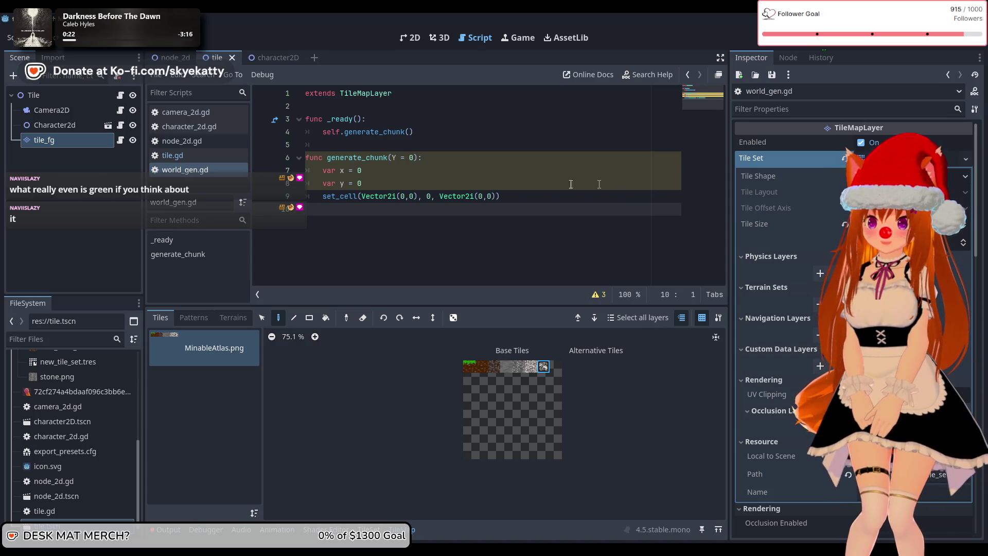
click(418, 158)
Step: Compare the root Tile node with tile_fg in the Scene dock, ending on tile_fg's tile atlas
click(55, 129)
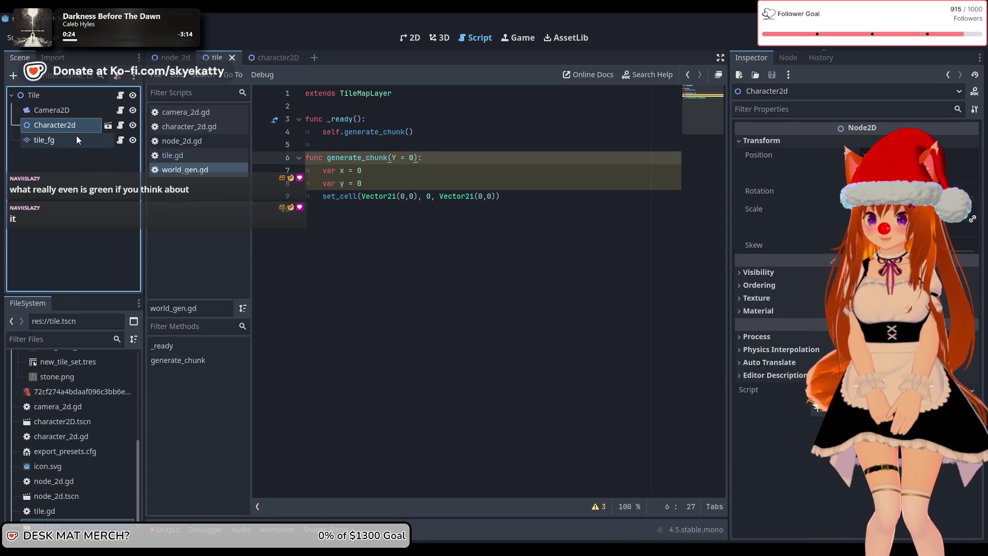
key(Down)
click(69, 98)
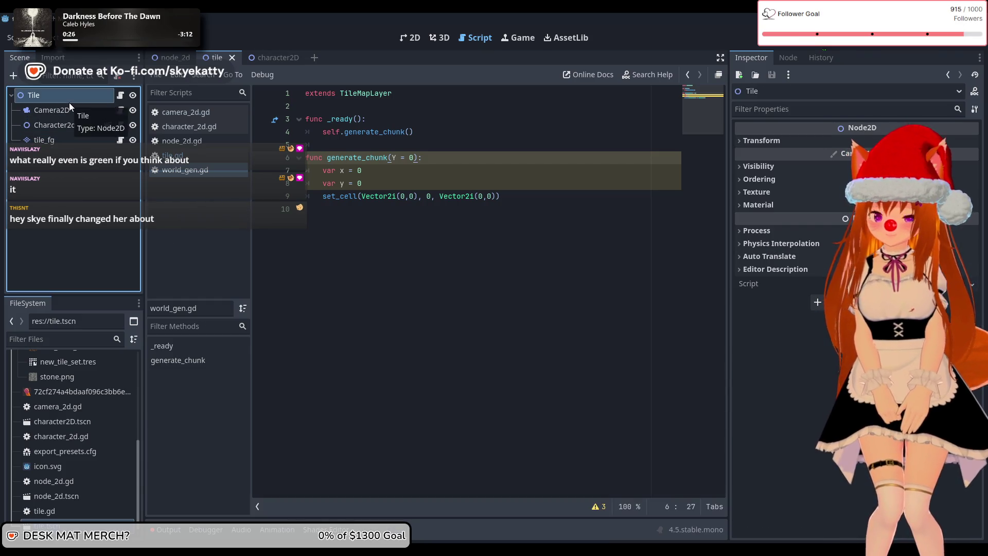
click(73, 140)
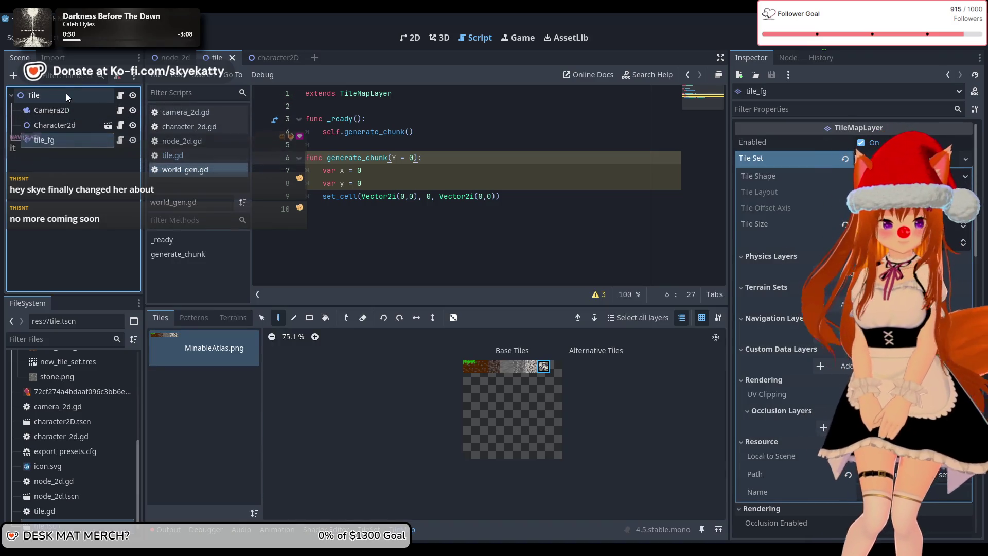
click(66, 94)
click(67, 140)
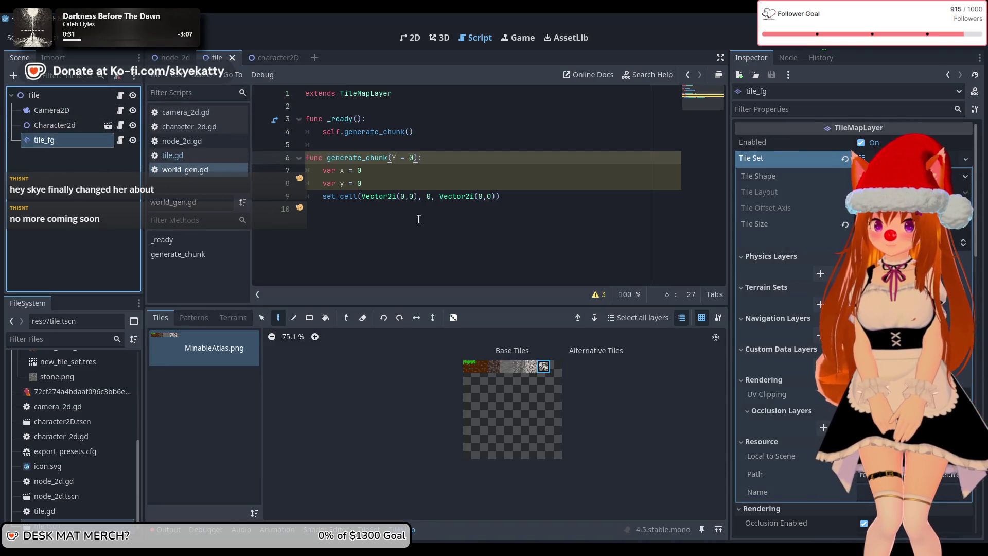
click(75, 100)
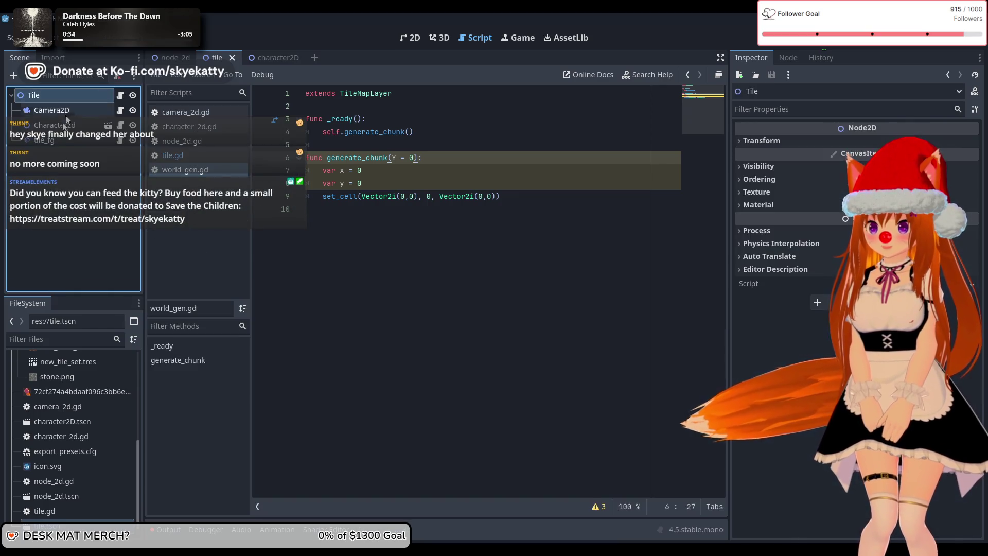
click(67, 140)
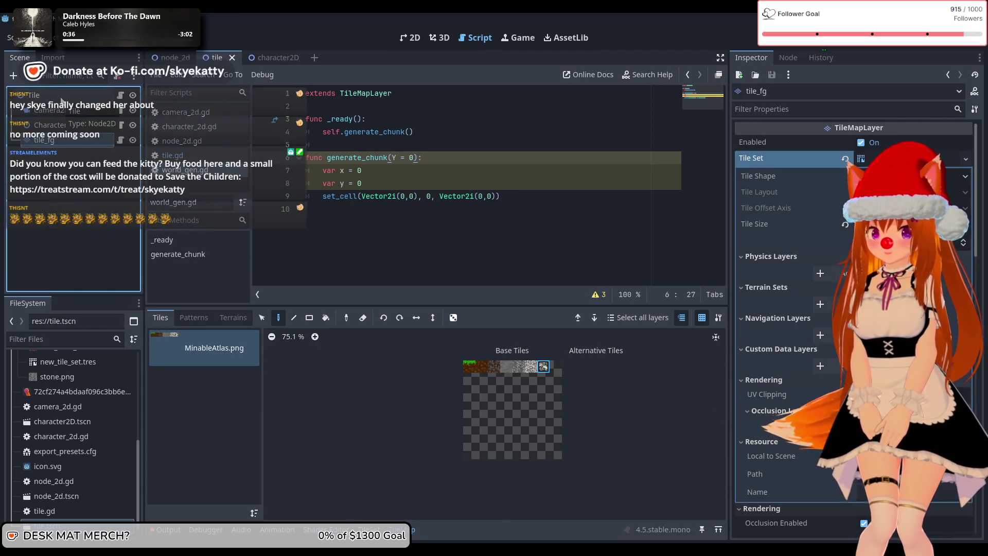
click(61, 96)
click(72, 142)
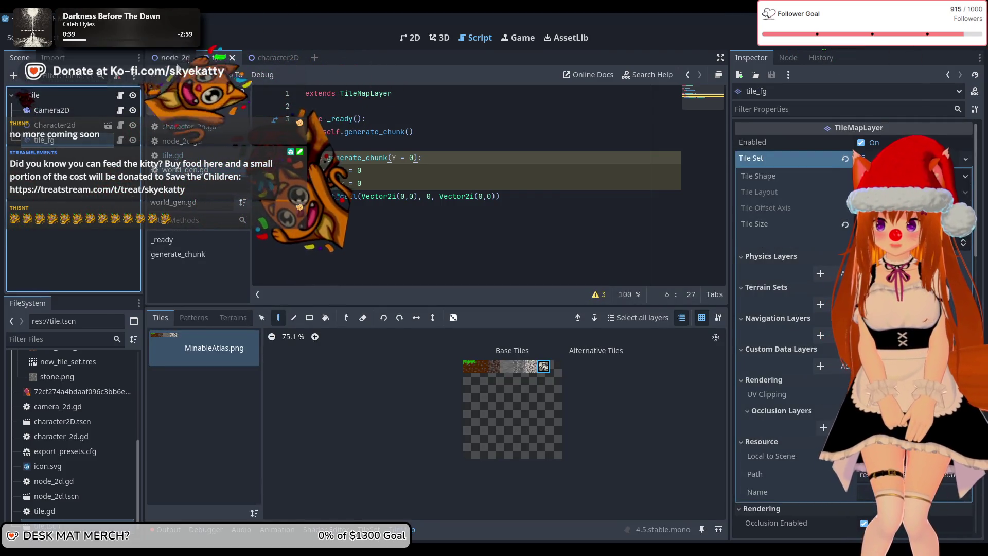
Step: In the 2D view, select Character2d and zoom in to centre the Player near the origin
click(415, 38)
scroll(460, 174, down, 5)
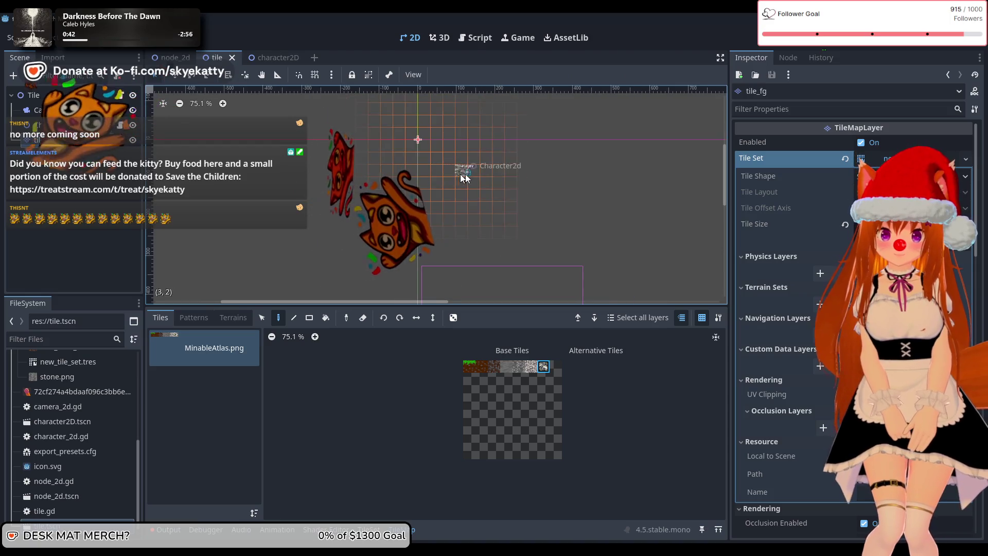
scroll(520, 200, up, 3)
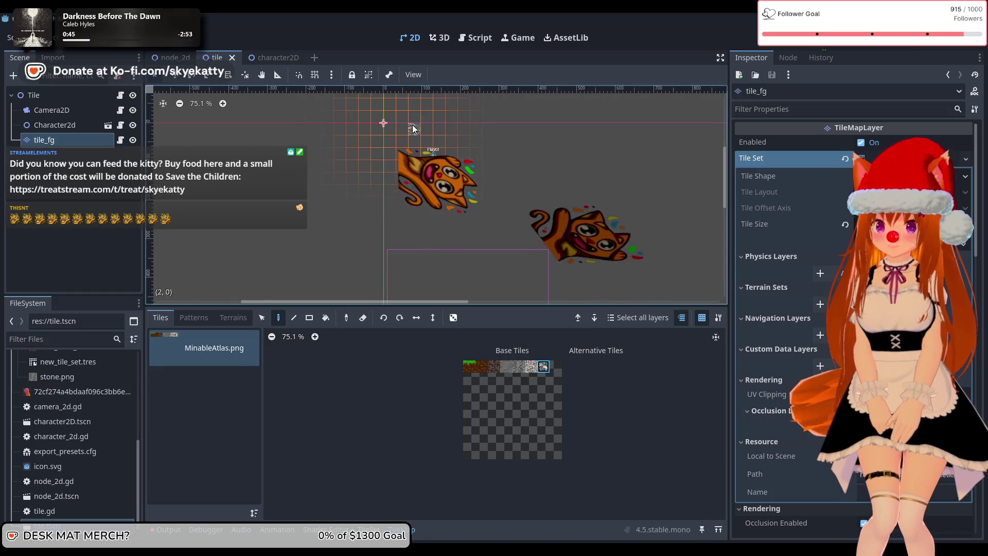
scroll(413, 125, up, 2)
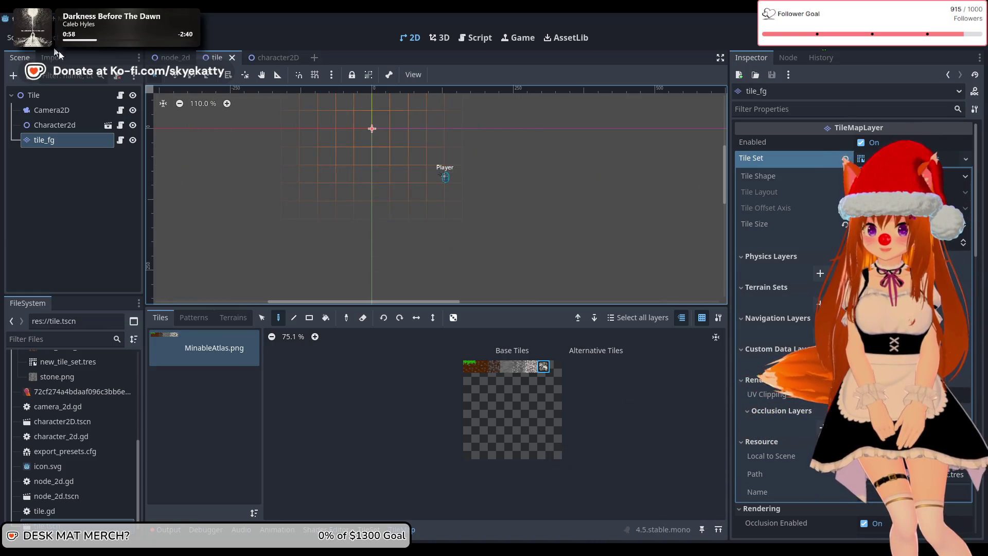
click(54, 125)
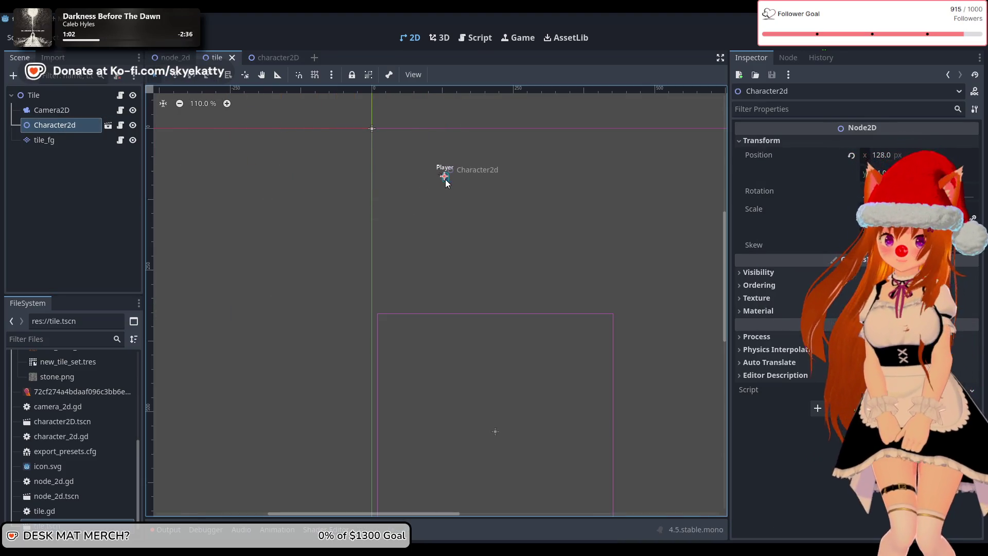
scroll(385, 146, up, 5)
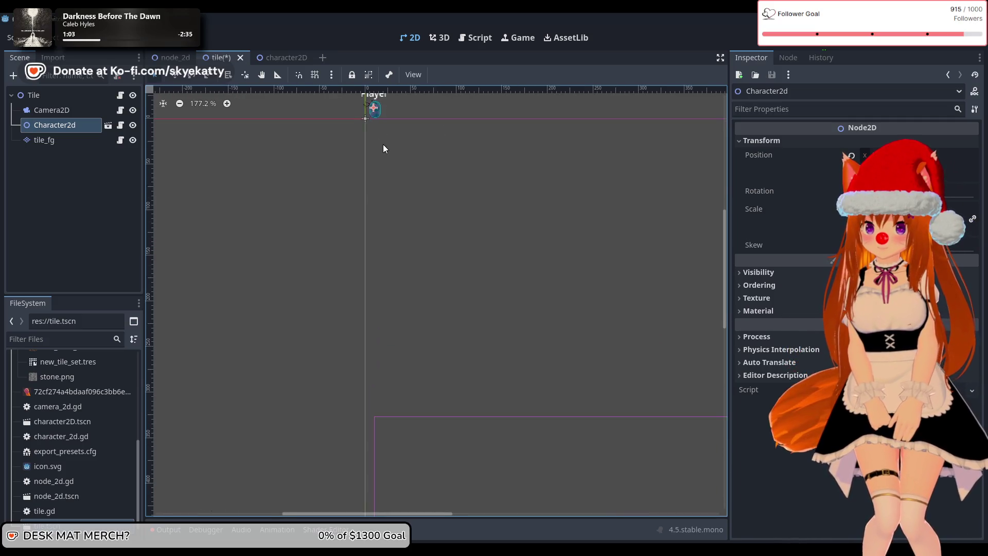
mouse_move(405, 134)
mouse_down()
mouse_move(391, 232)
mouse_move(363, 197)
mouse_up()
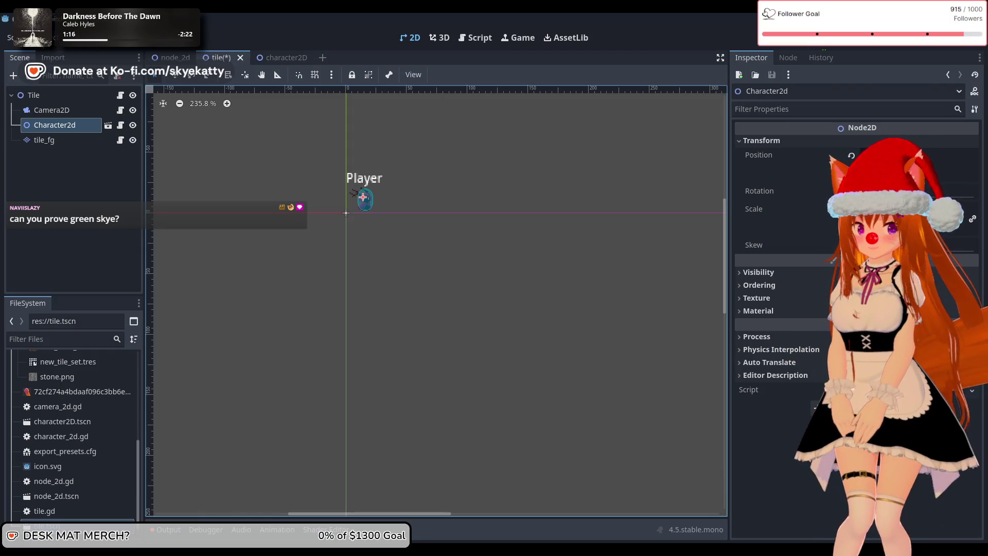
Step: Export the Windows Desktop preset to Twitch Miners.exe, overwriting the existing executable
click(39, 38)
click(57, 108)
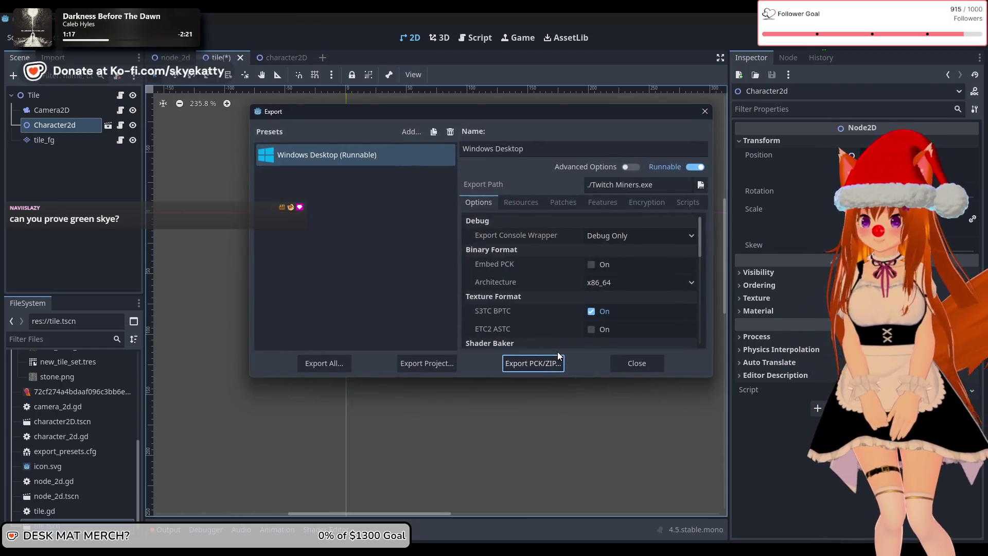
click(431, 362)
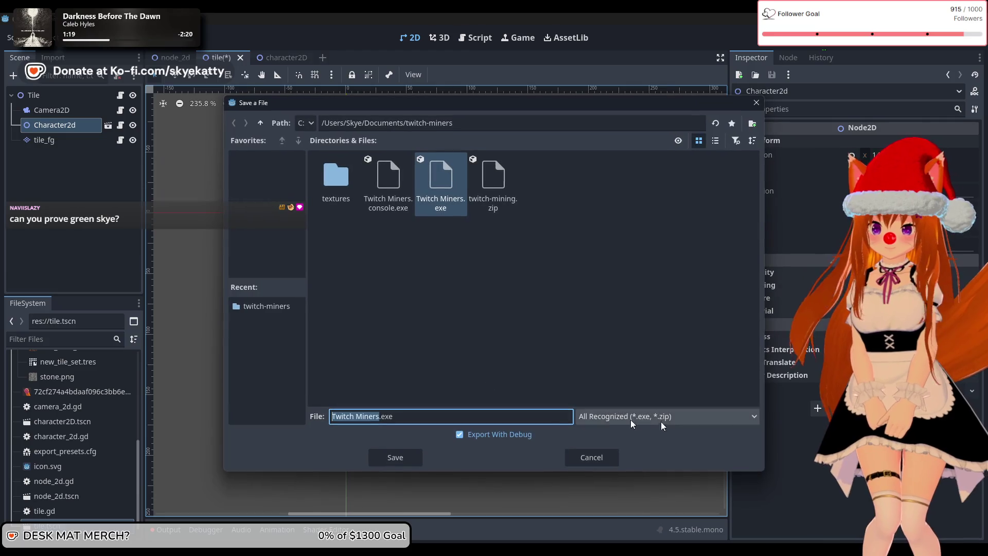
click(399, 457)
click(439, 305)
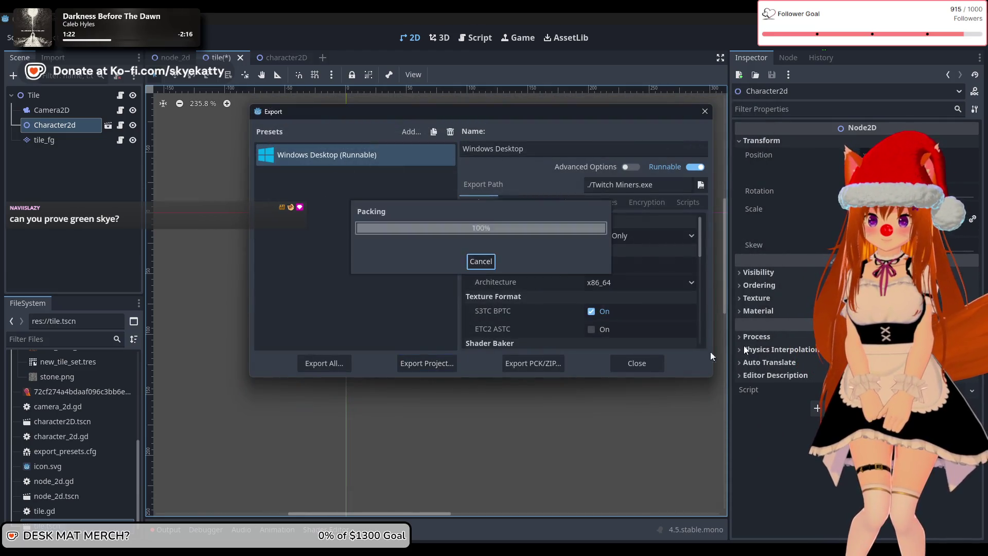
click(639, 362)
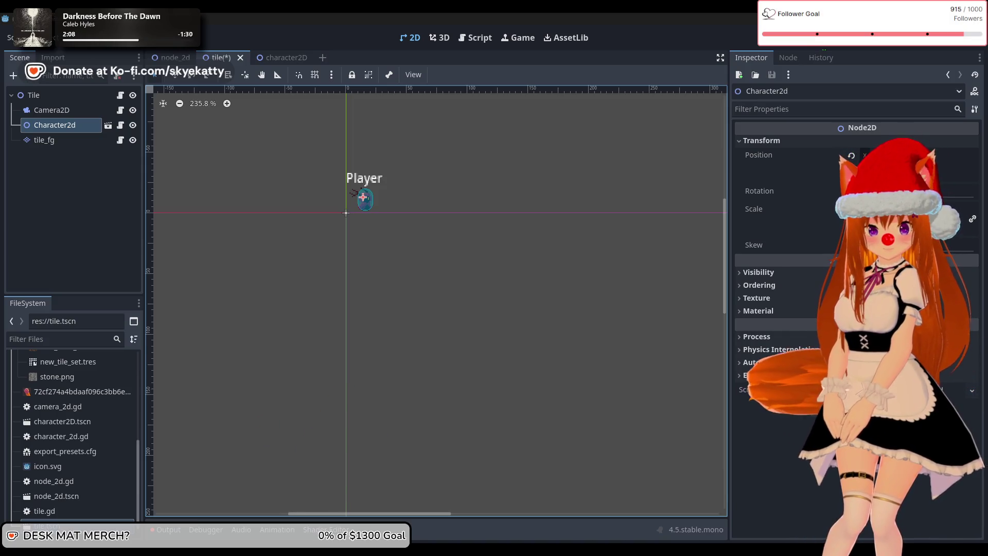
Step: Run the game to check the grass tile beside the Player, then select the tile_fg layer
key(F5)
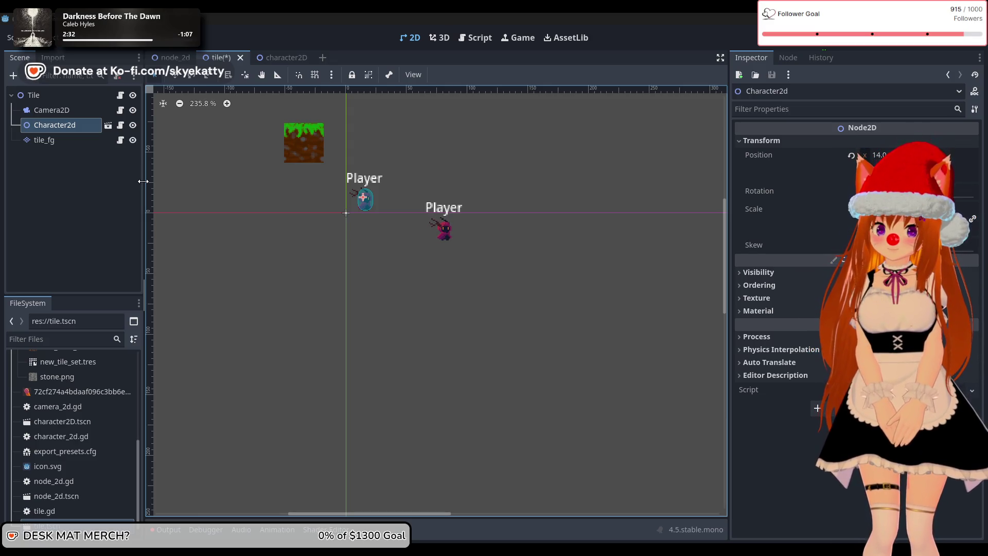
click(57, 141)
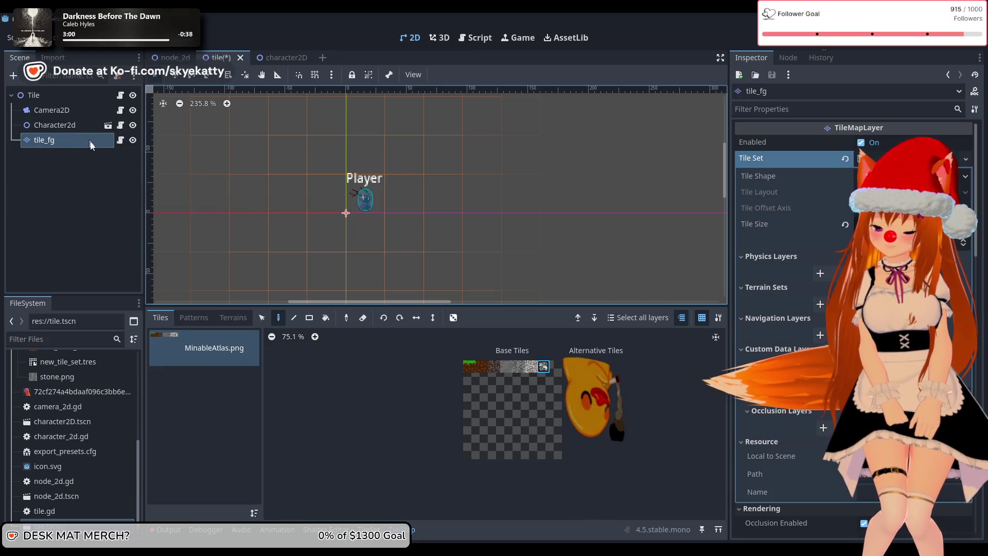
Step: Open tile_fg's world_gen.gd and look over the Vector2i arguments of the set_cell call on line 9
click(119, 141)
click(355, 196)
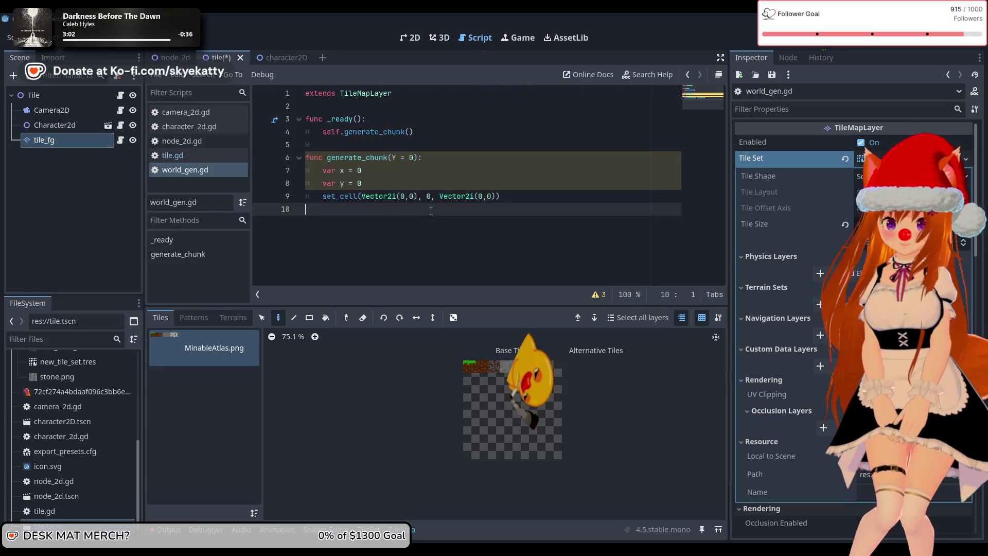
drag(366, 198, 534, 206)
click(417, 211)
click(511, 201)
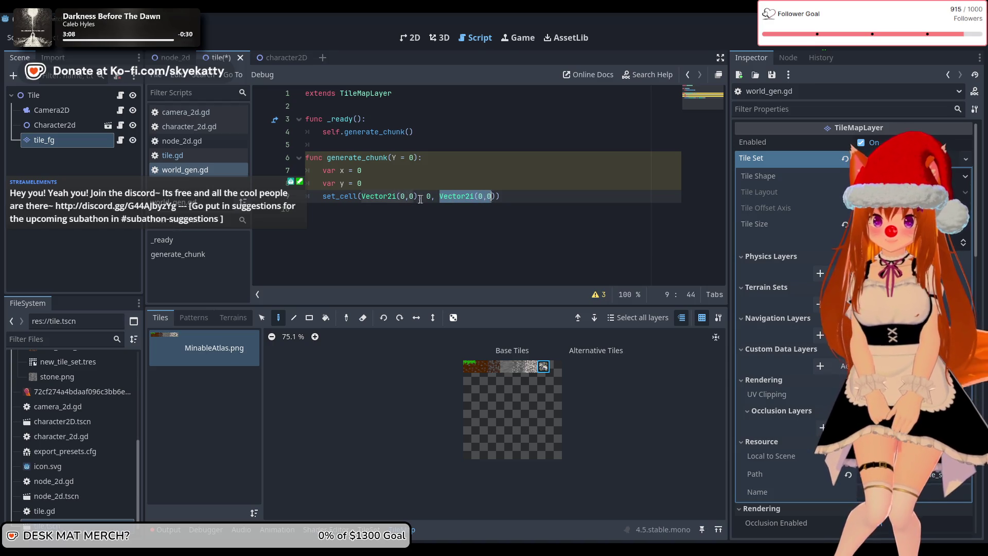
click(393, 197)
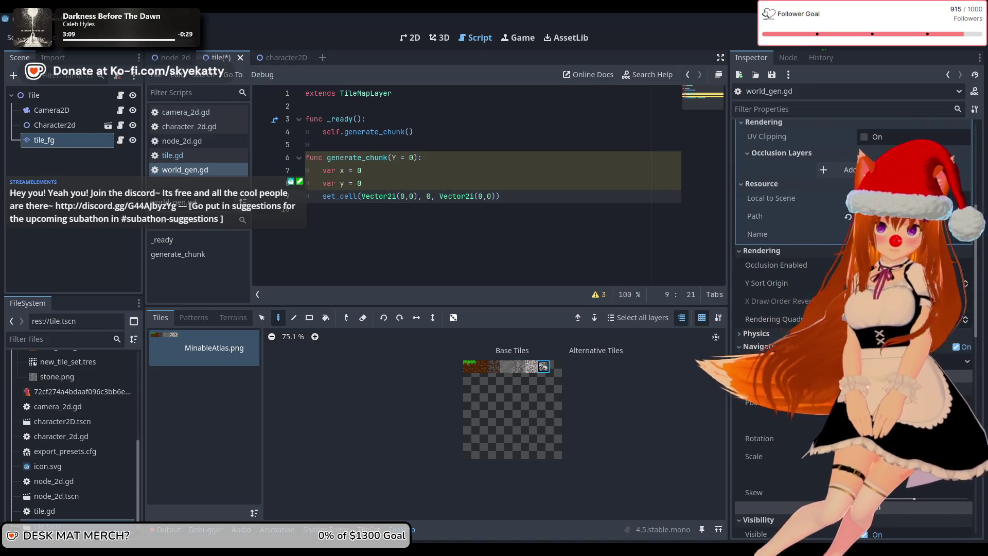
Step: Test-run the game again, then inspect the Camera2D, Character2d, Tile and tile_fg nodes
key(F5)
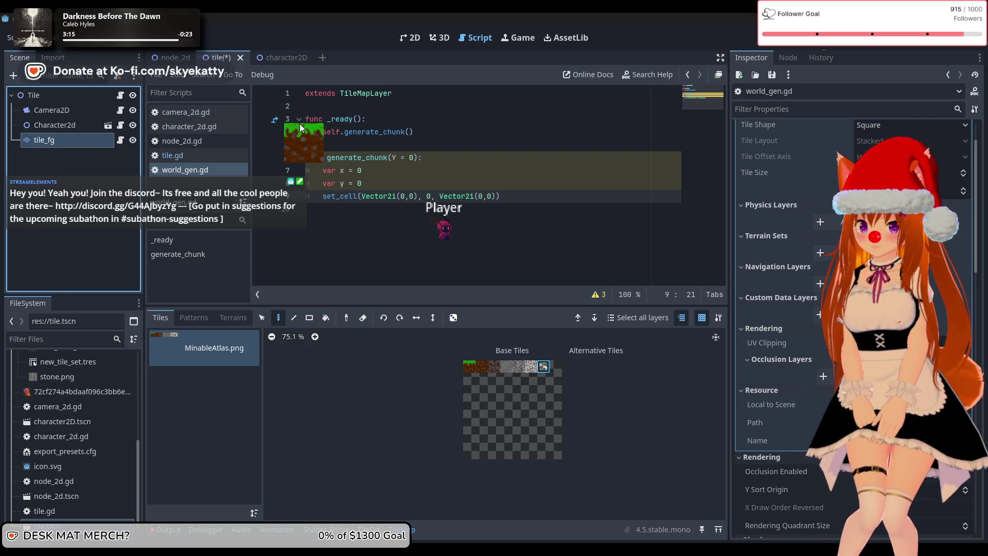
click(74, 107)
click(67, 124)
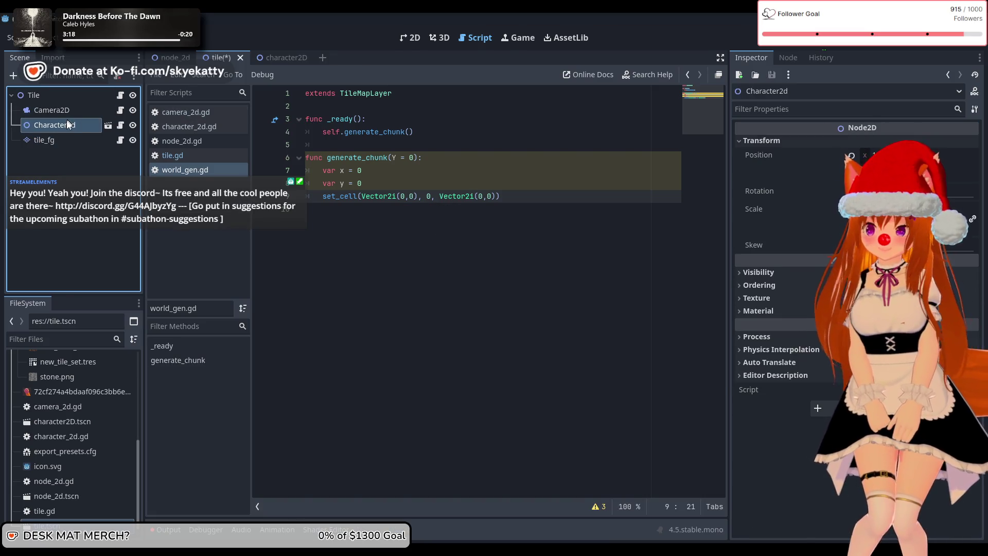
click(54, 95)
click(61, 125)
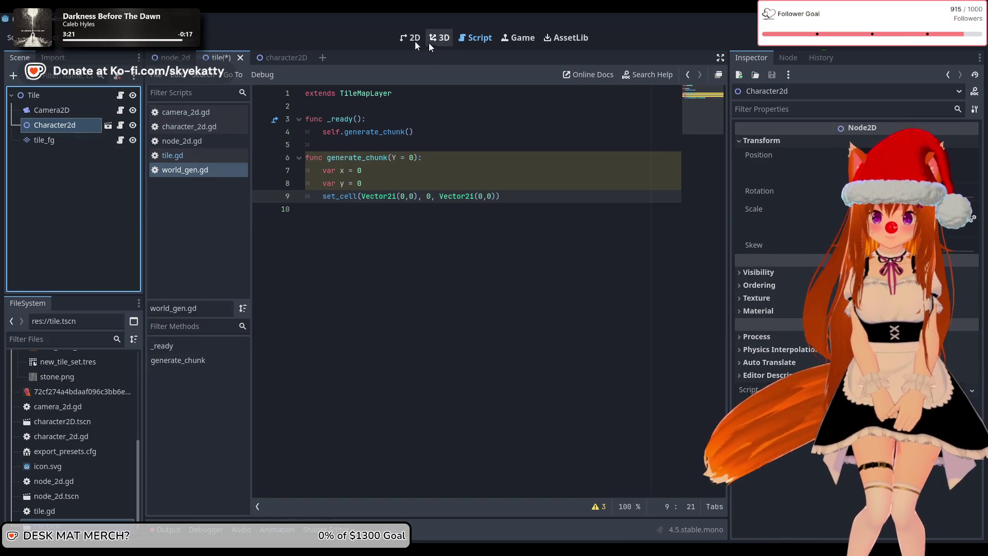
click(45, 140)
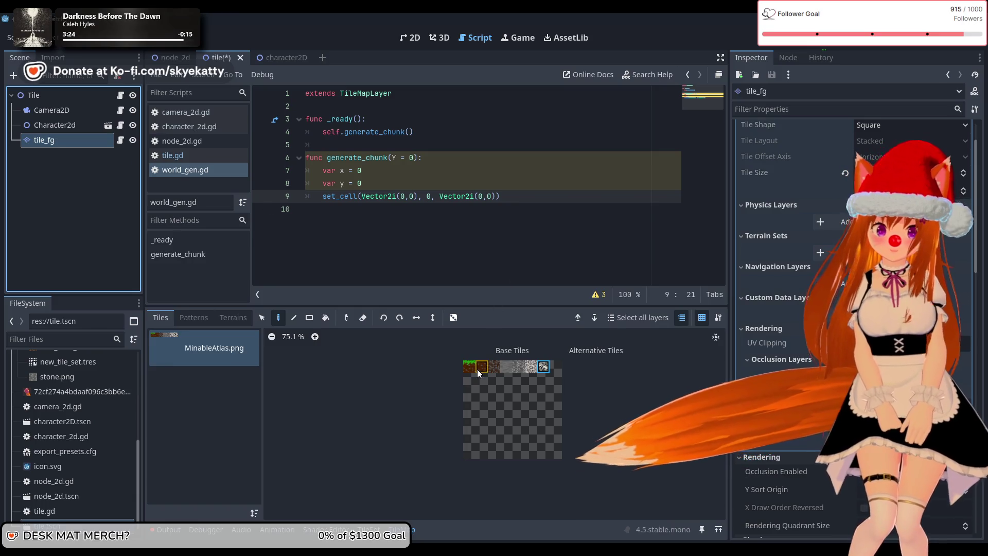
click(66, 98)
click(68, 107)
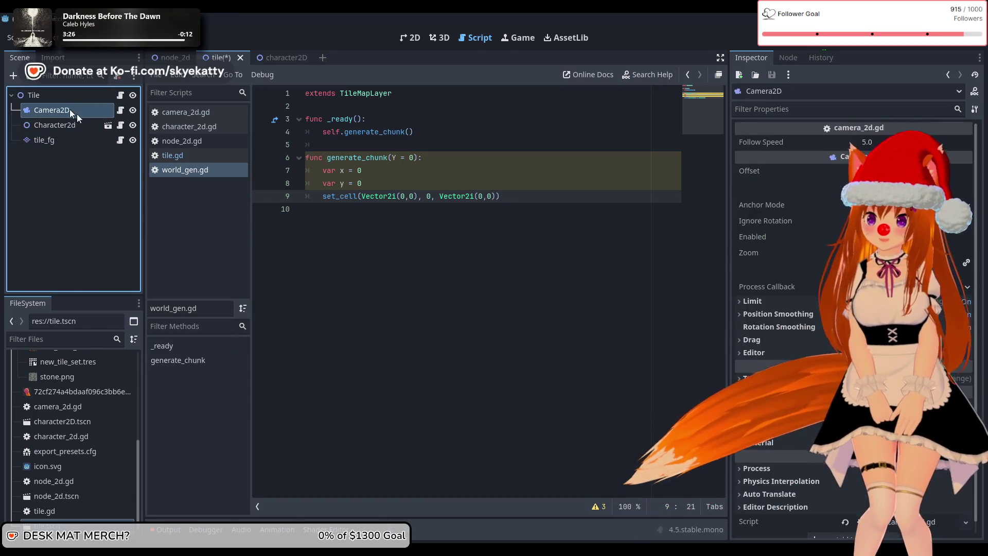
Step: Bring up the Vector2i class reference from the first Vector2i on line 9
click(407, 206)
click(406, 200)
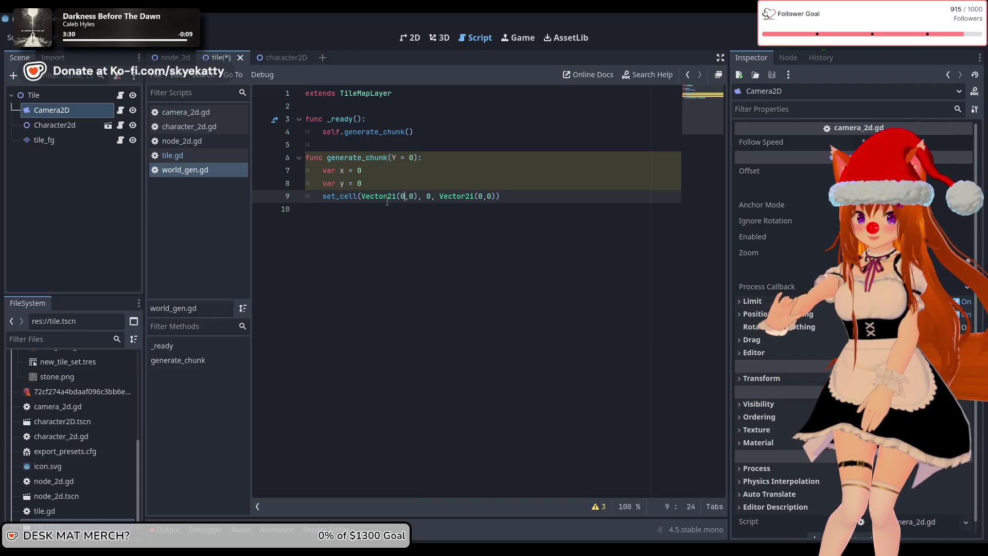
mouse_move(387, 201)
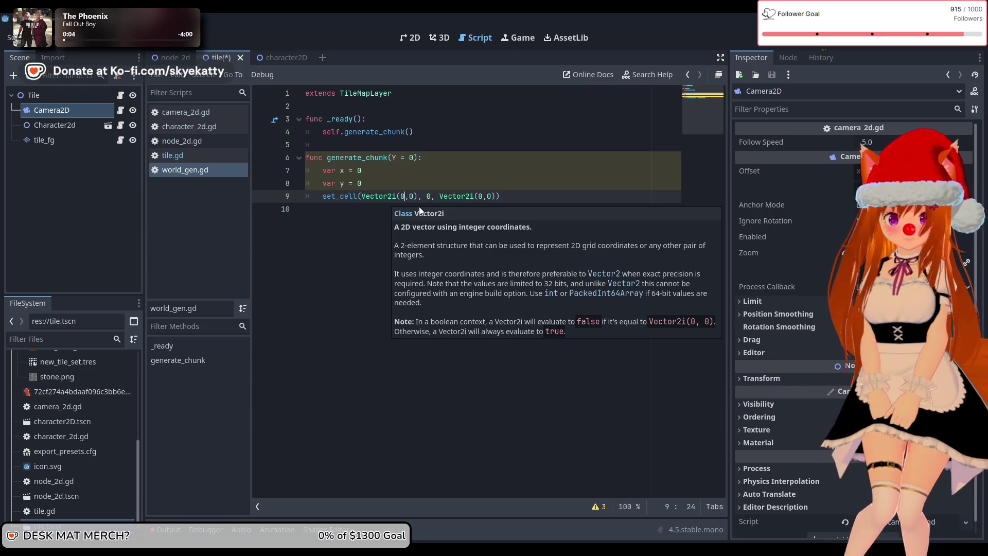
Step: Show the set_cell documentation covering its coordinates, source, atlas and alternative-tile arguments
click(333, 198)
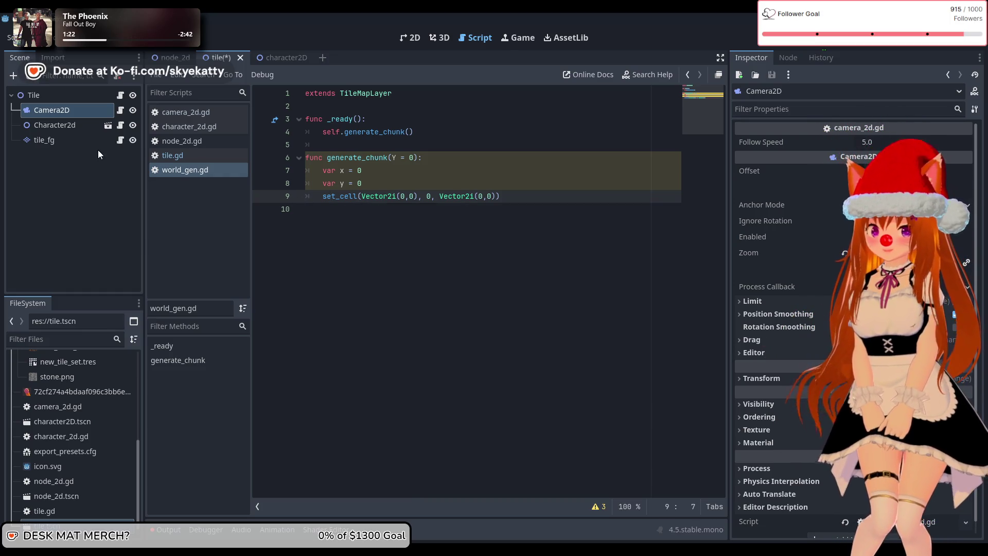
Step: Review tile_fg's properties and their tooltips in the Inspector, then switch to the node_2d scene
click(85, 141)
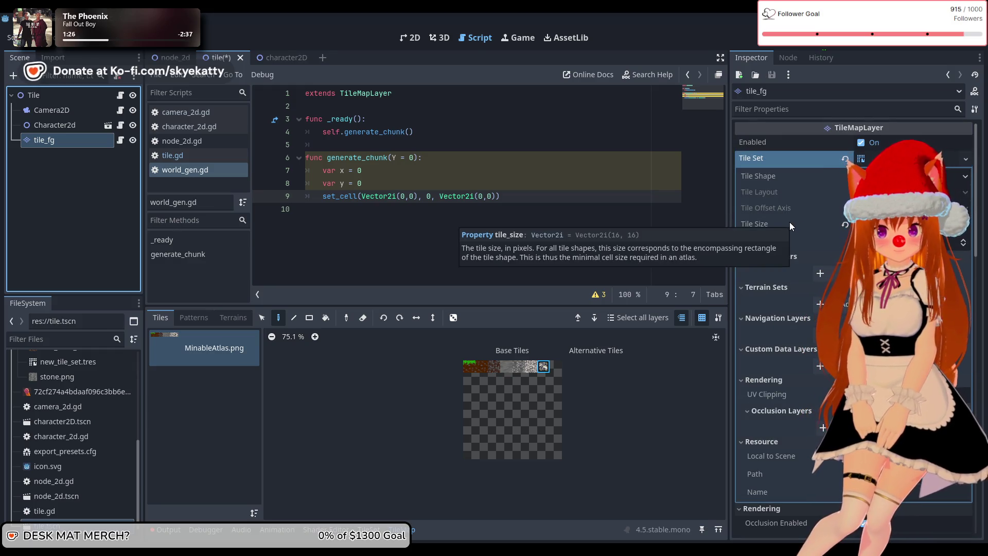
mouse_move(778, 206)
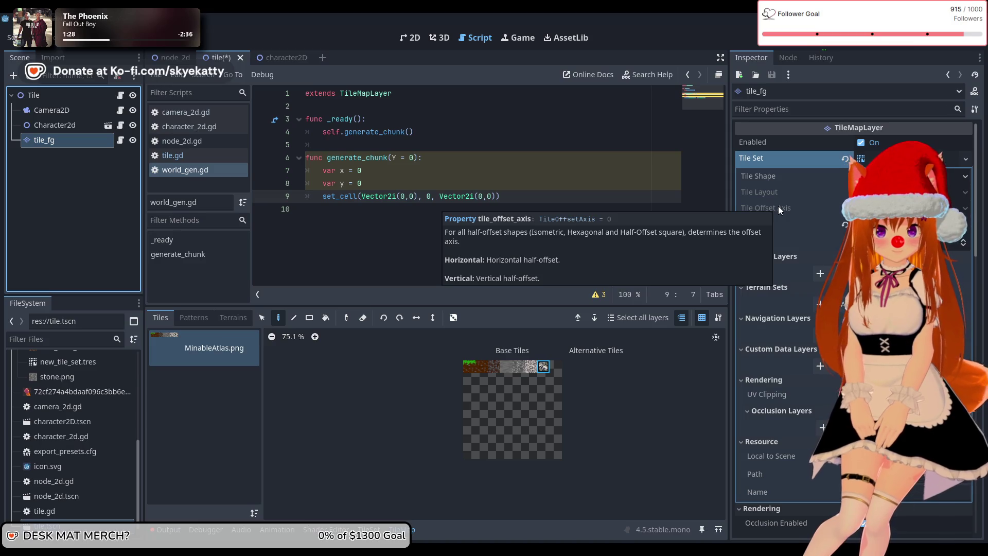
scroll(779, 206, down, 10)
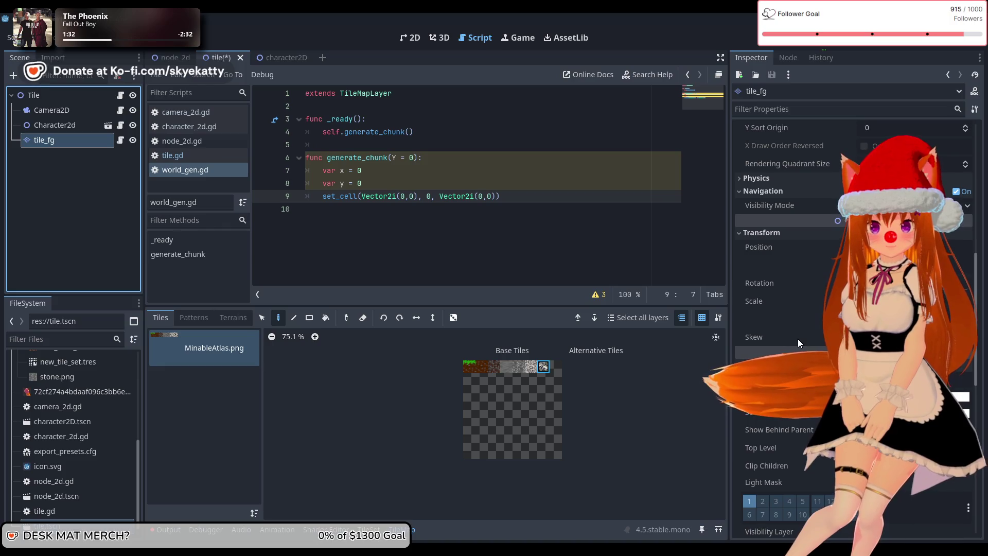
mouse_move(799, 342)
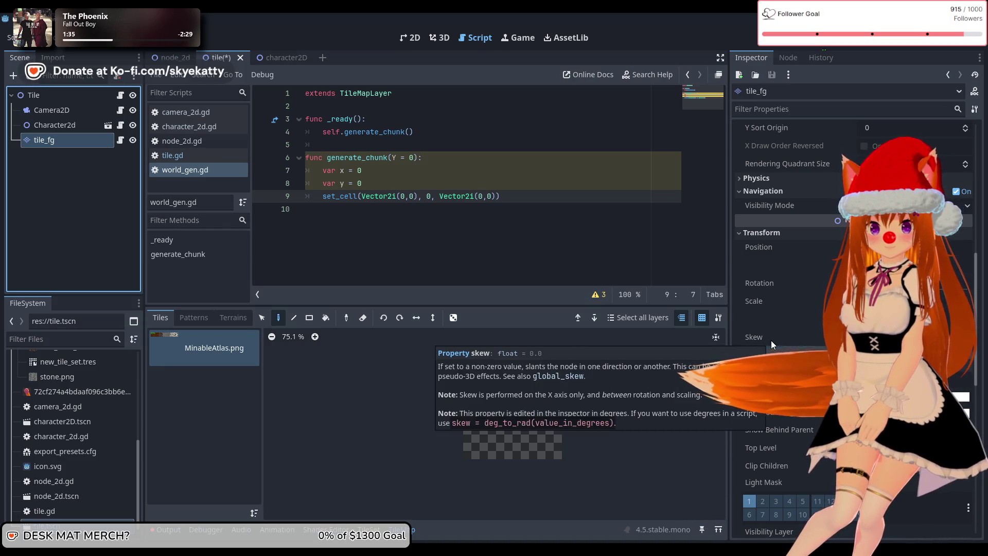
scroll(771, 340, down, 5)
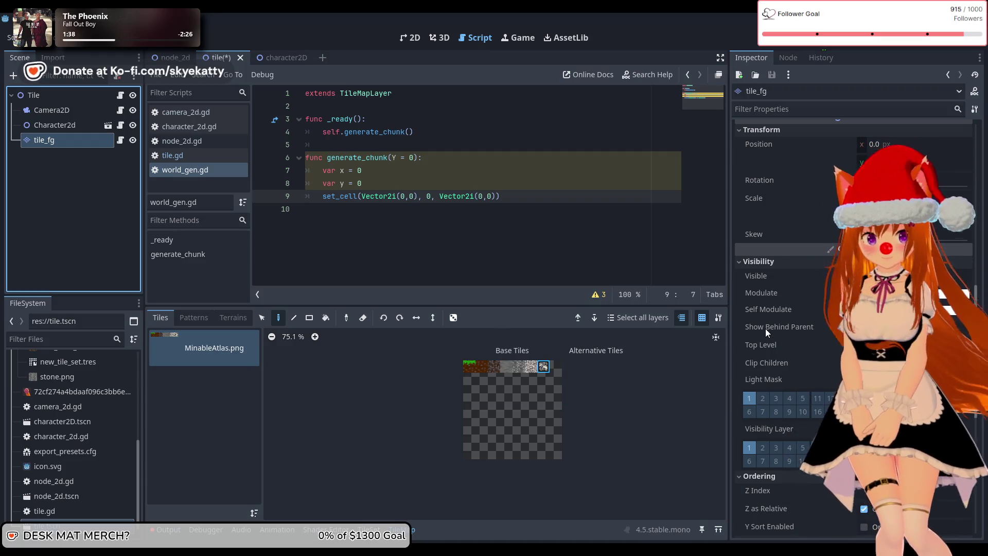
mouse_move(765, 328)
scroll(779, 365, down, 6)
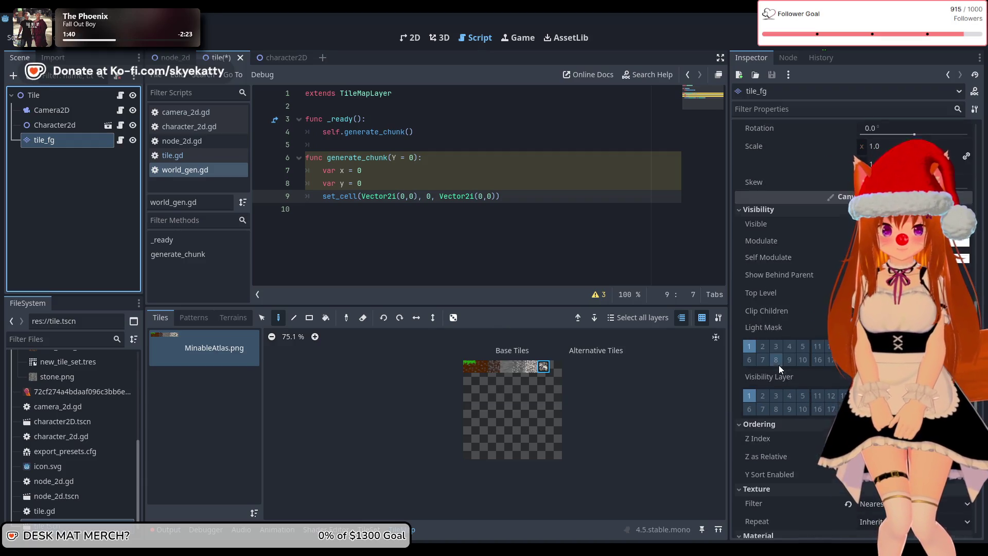
scroll(780, 365, down, 8)
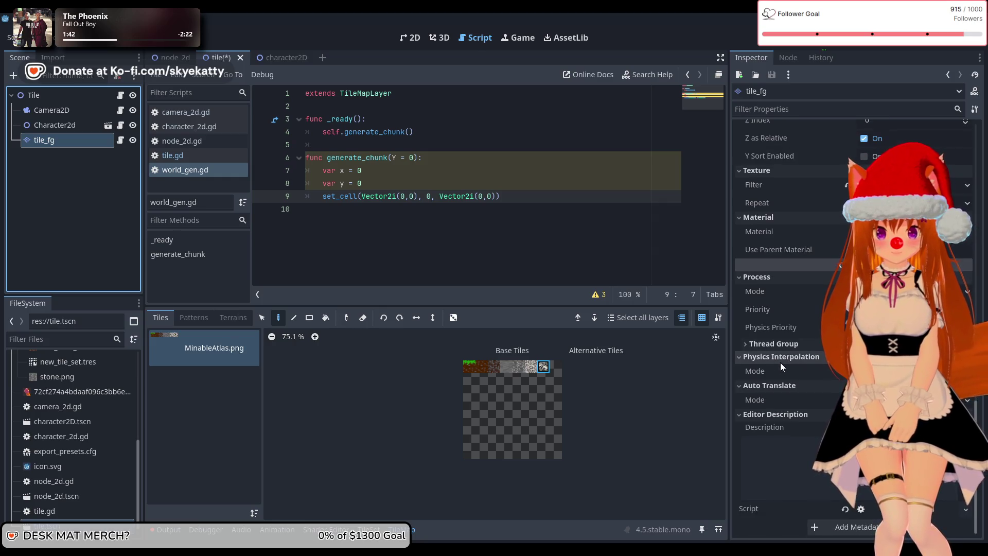
scroll(780, 362, up, 8)
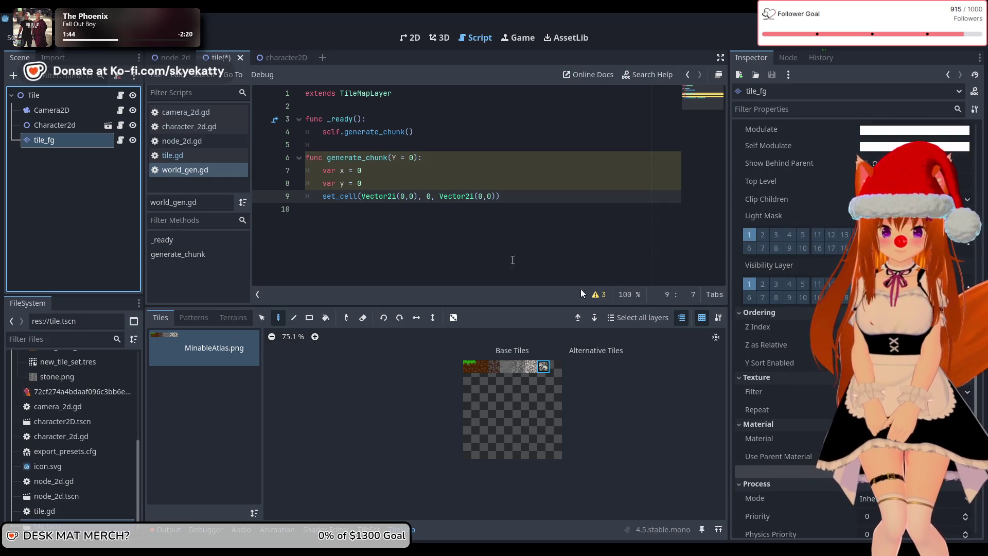
click(173, 57)
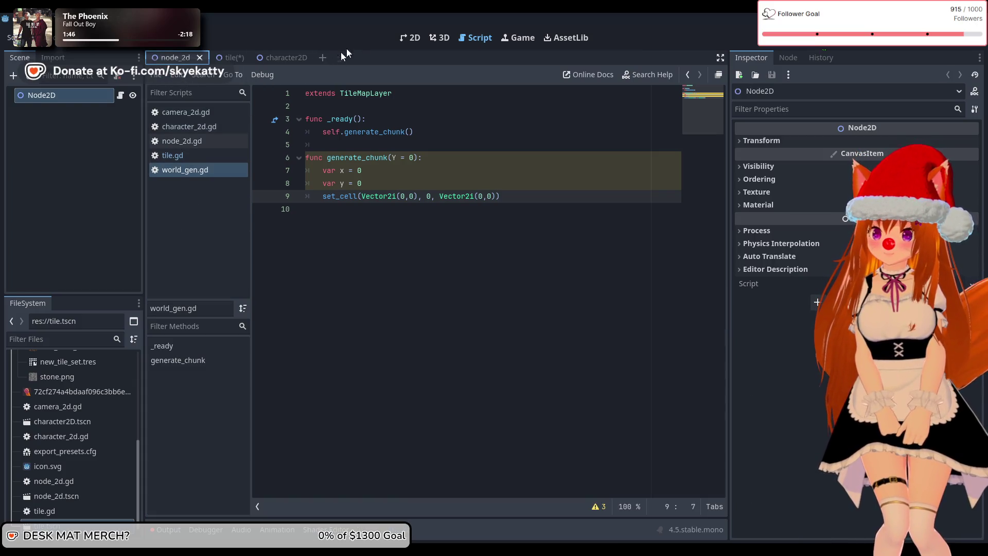
Step: Return to the tile scene in the 2D view and save it
click(420, 42)
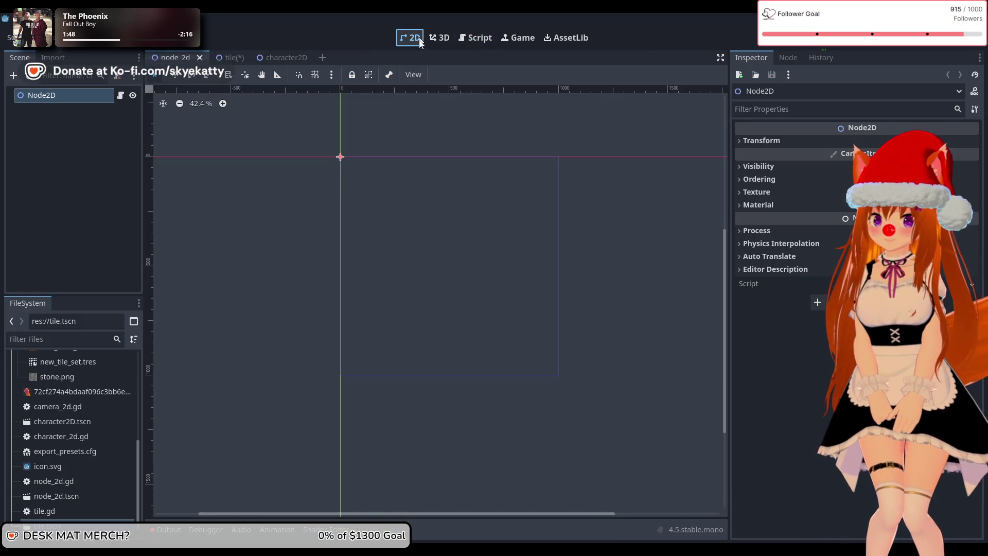
click(232, 54)
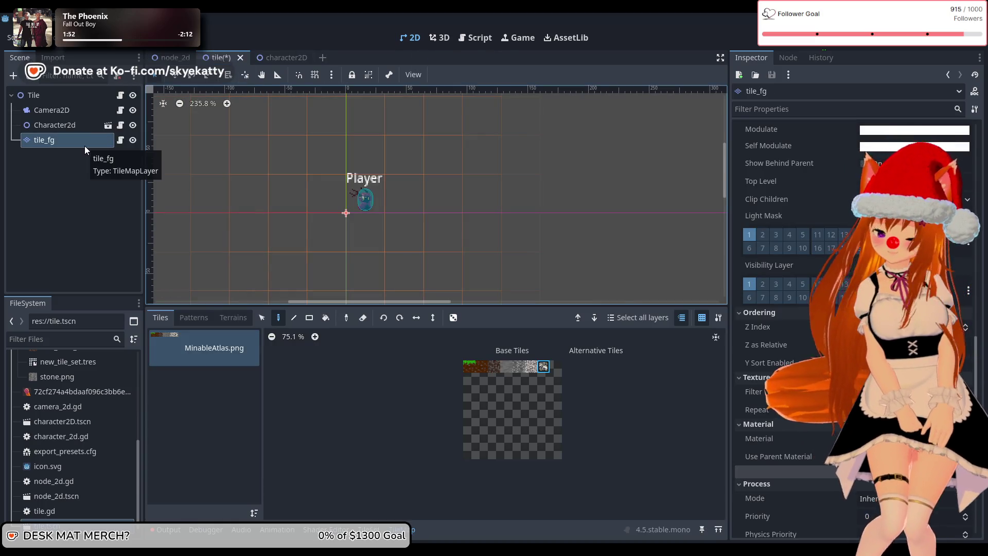
key(ctrl+s)
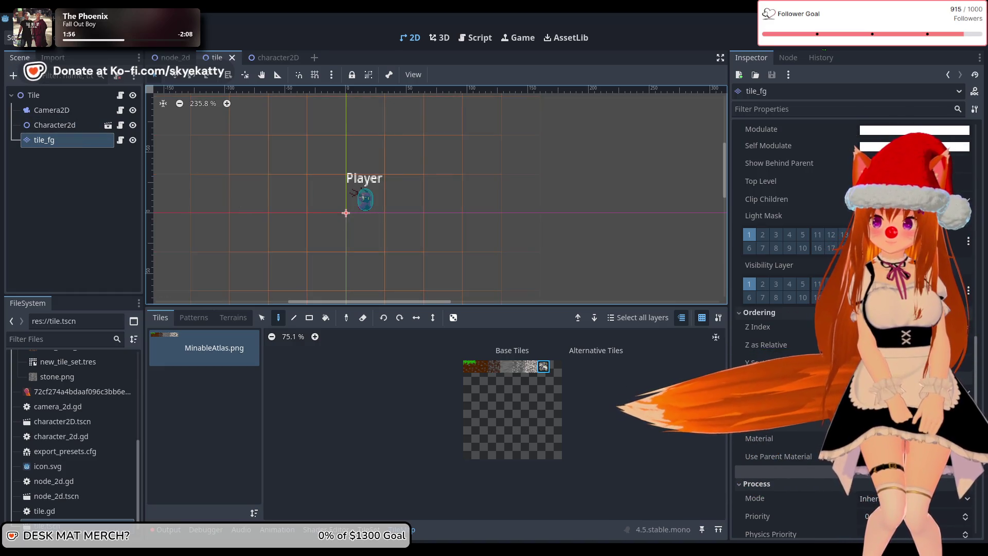
Step: Re-export the Windows Desktop build, overwriting Twitch Miners.exe, and run the project to test it
click(43, 37)
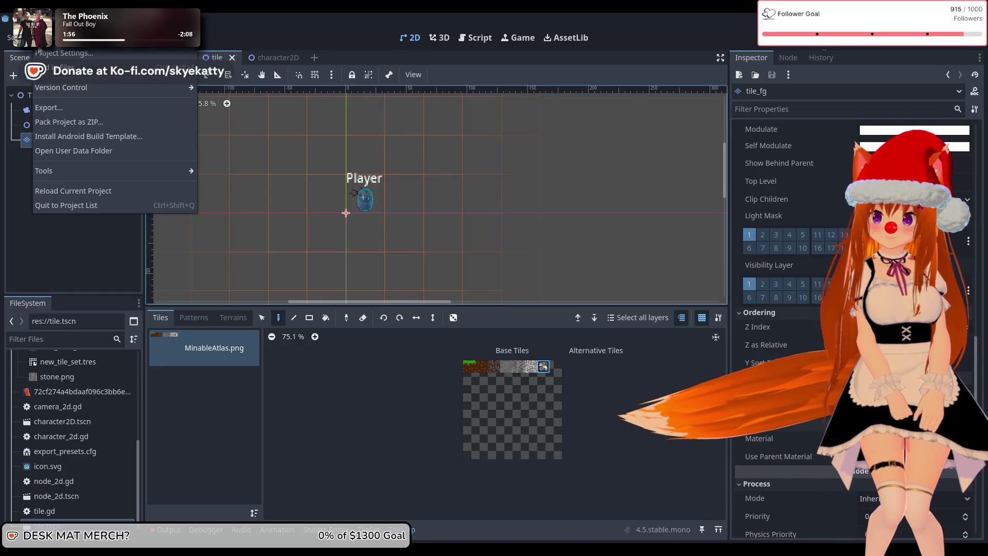
click(95, 108)
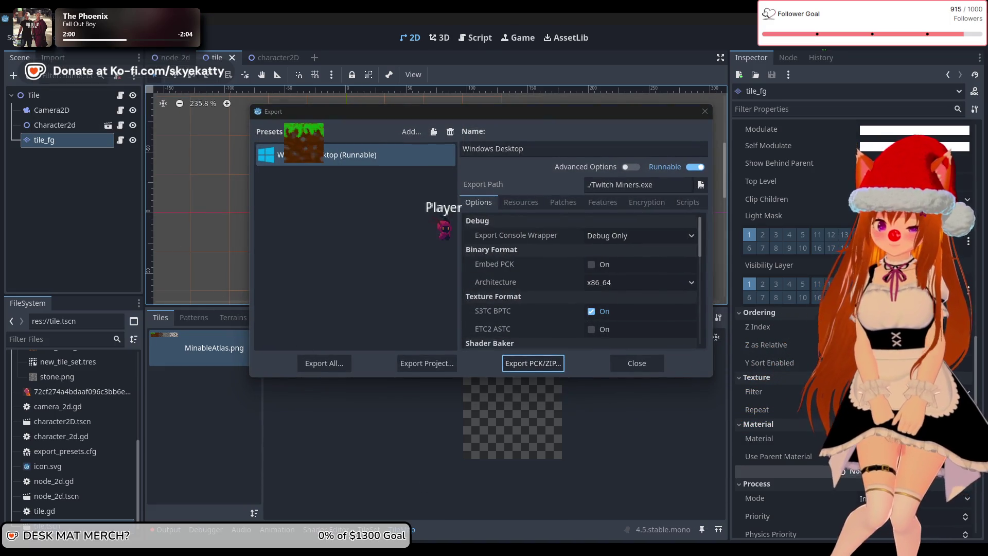
click(402, 150)
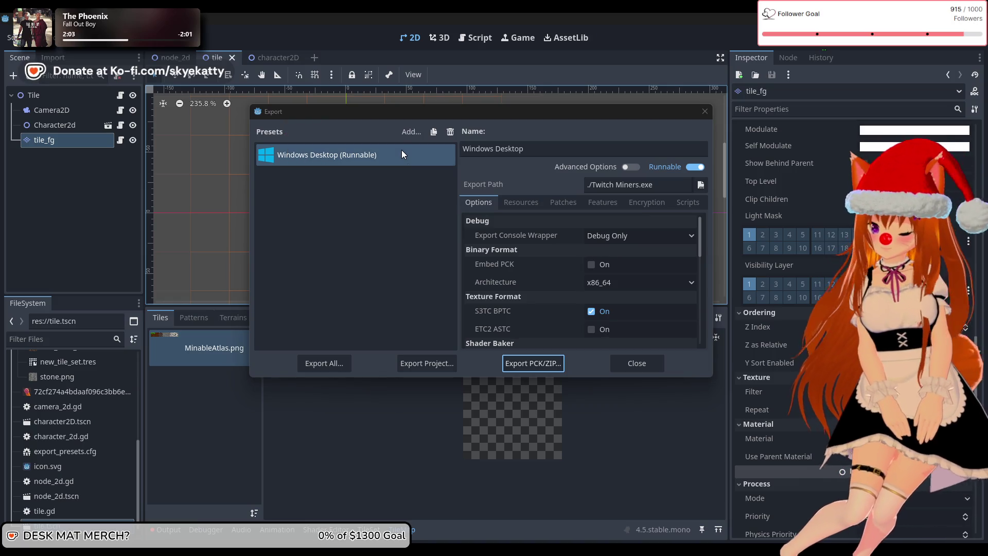
click(431, 366)
click(410, 456)
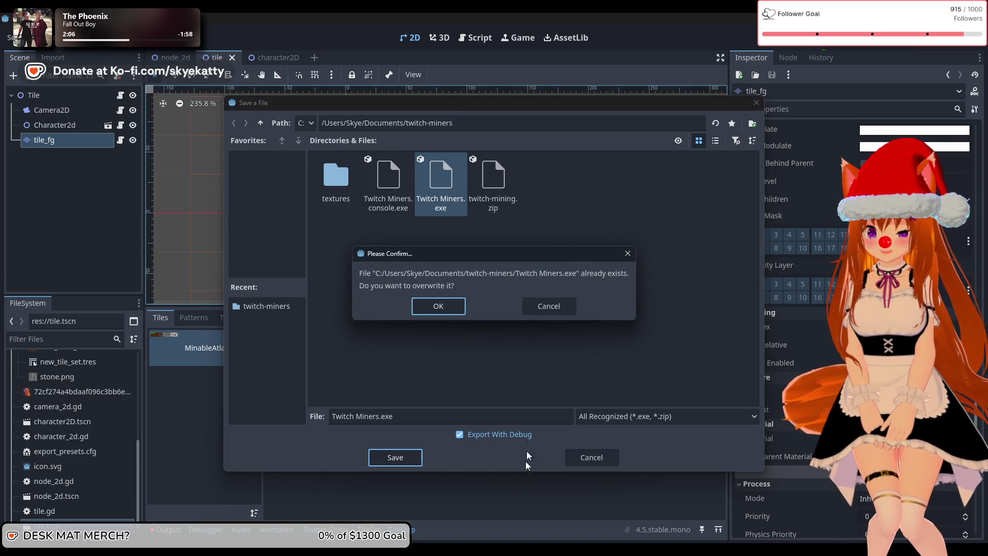
click(446, 312)
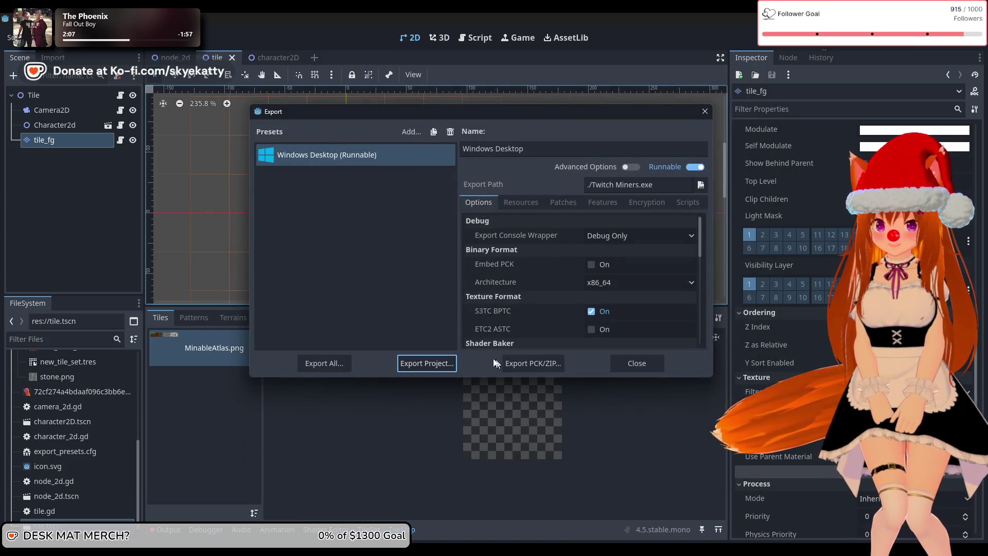
click(637, 363)
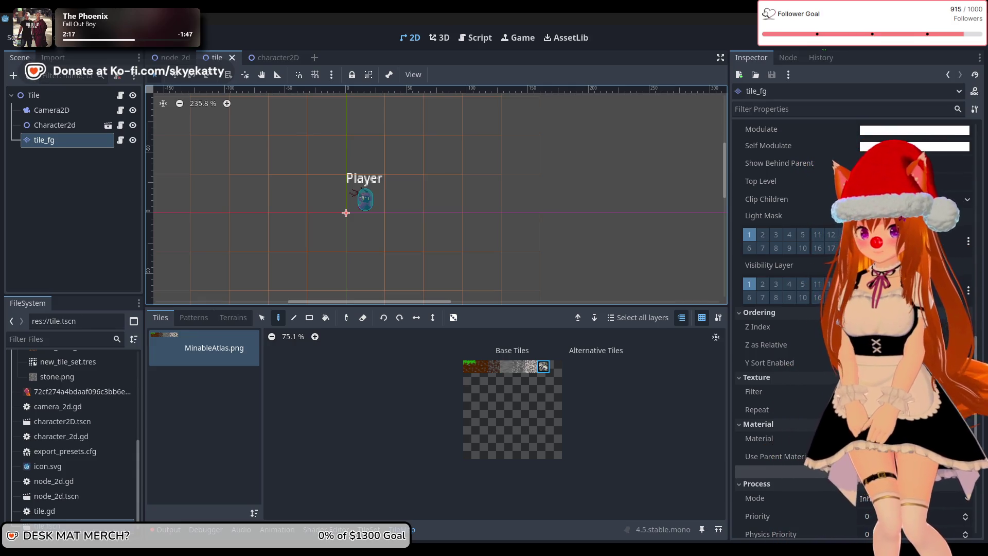
key(F5)
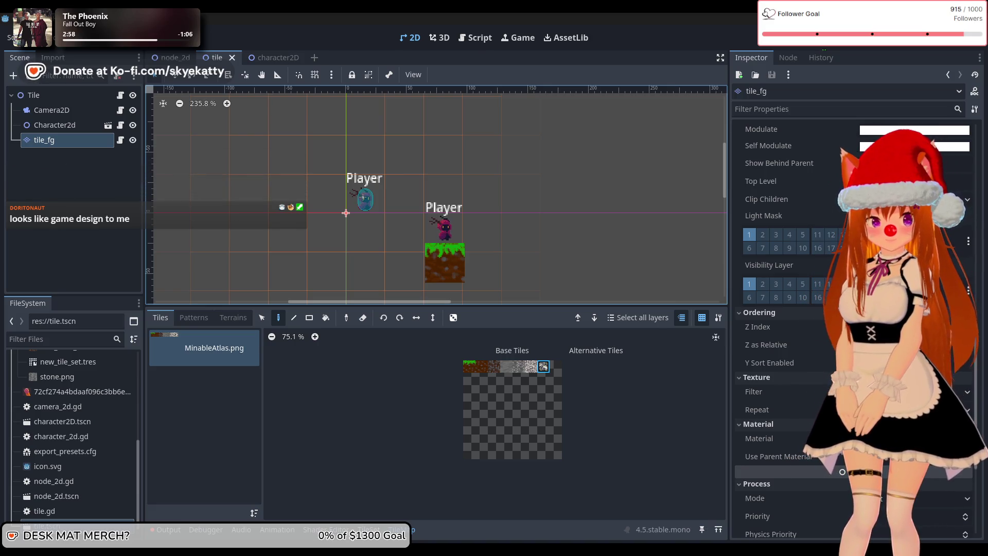
Step: Leave the test run and return to the editor's Scene dock
click(73, 204)
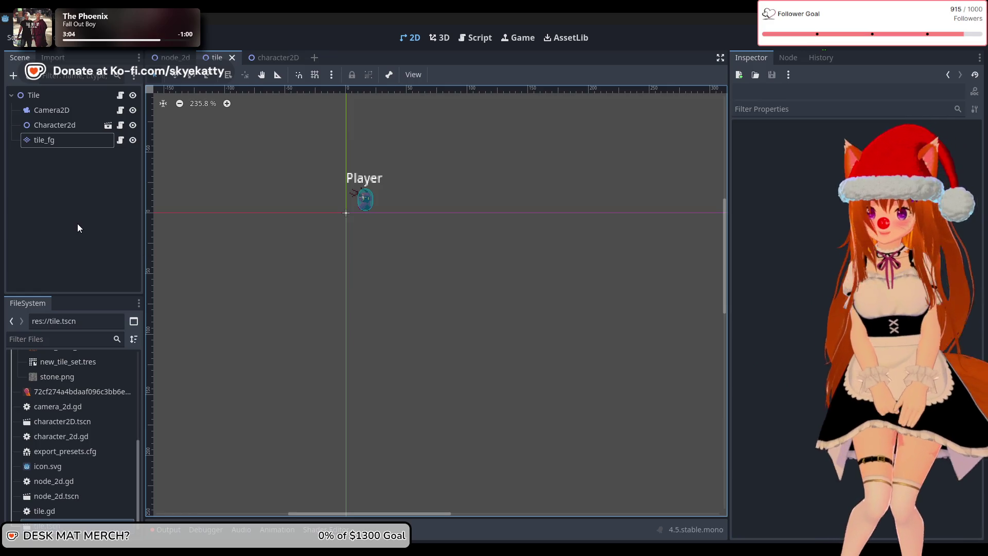
click(78, 223)
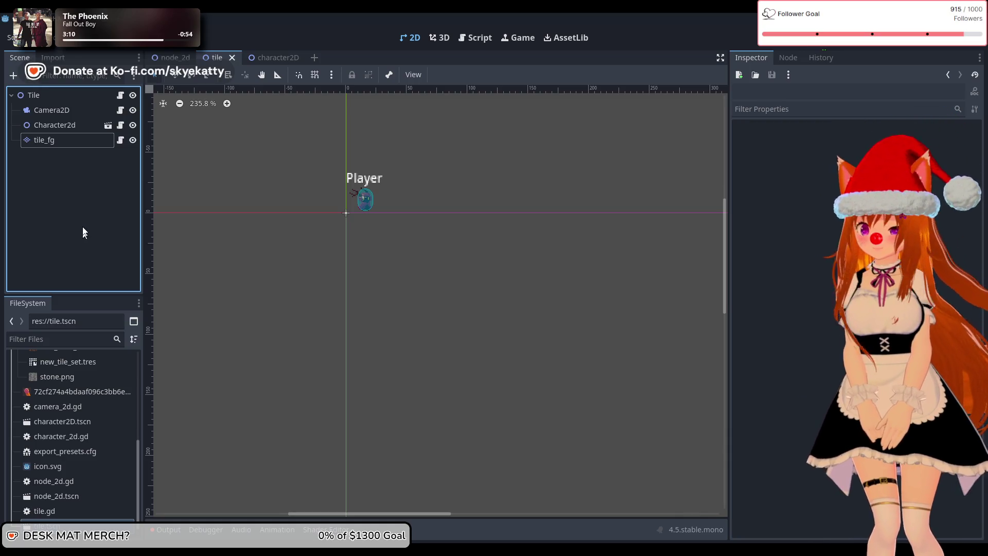
Step: Open world_gen.gd and insert an empty line after var y = 0 on line 8
click(119, 141)
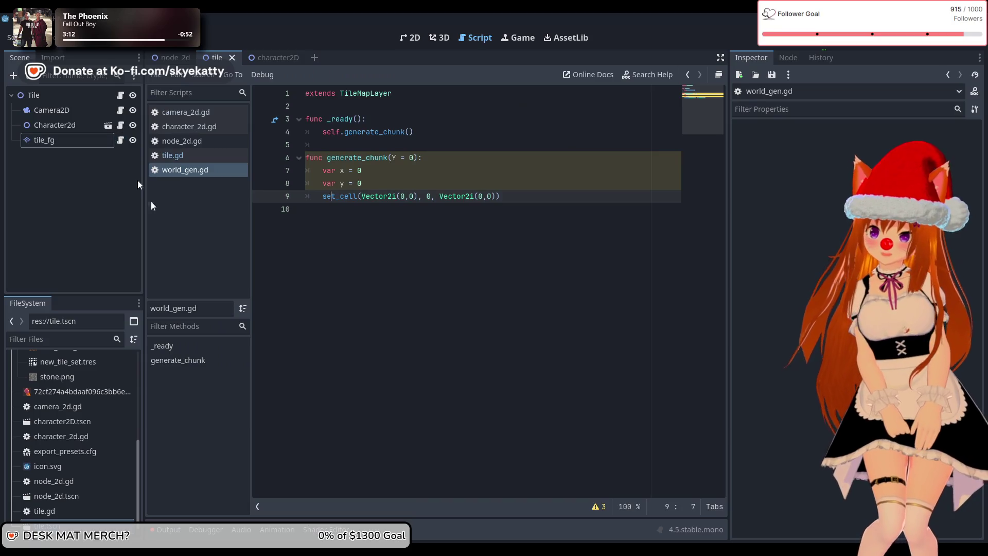
click(413, 260)
click(520, 196)
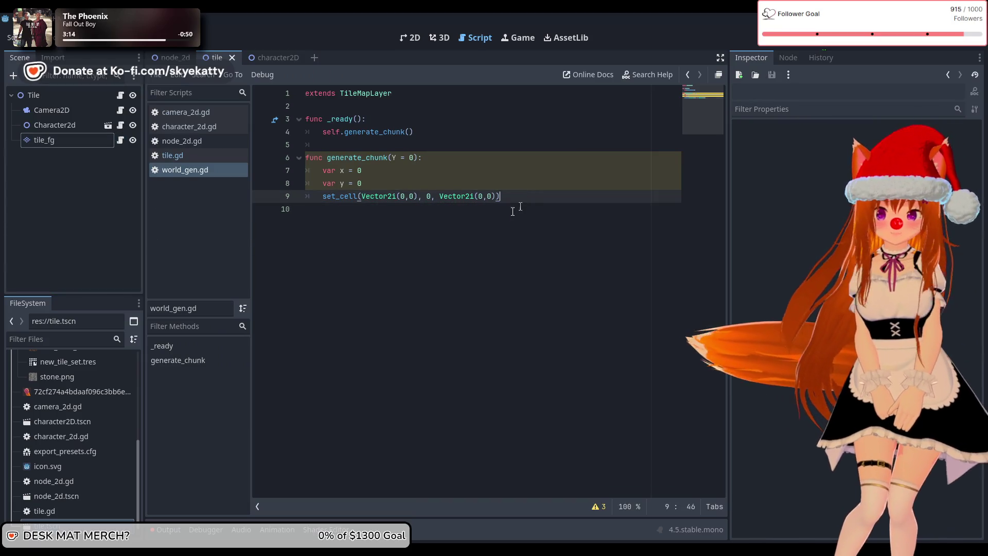
click(405, 181)
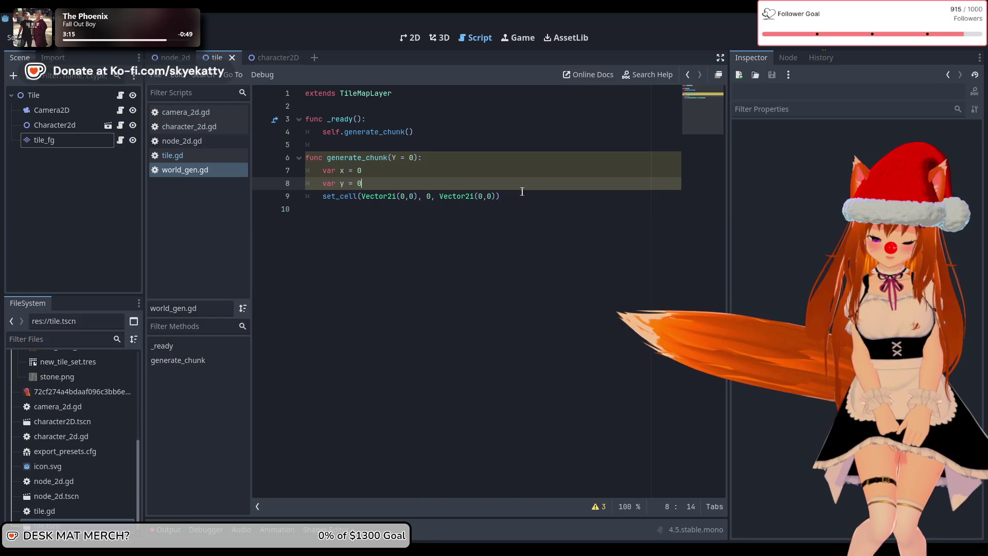
key(Return)
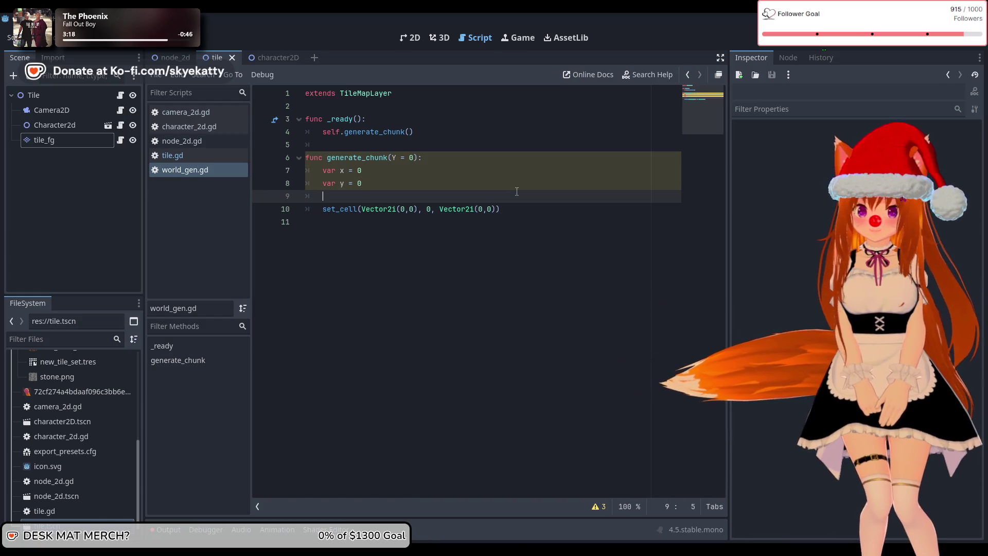
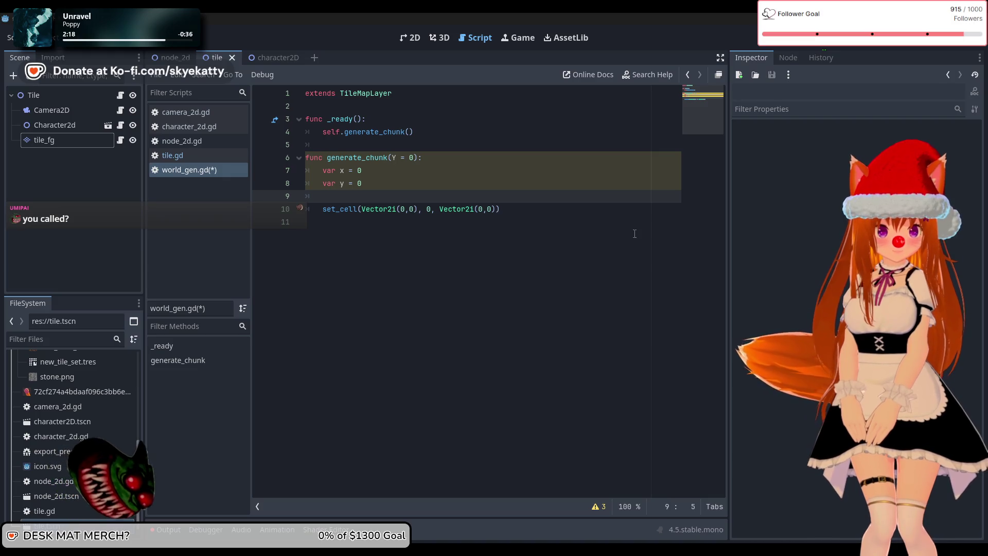
Step: Add a 'public class TileDict' declaration on a new line below extends, above _ready
click(402, 112)
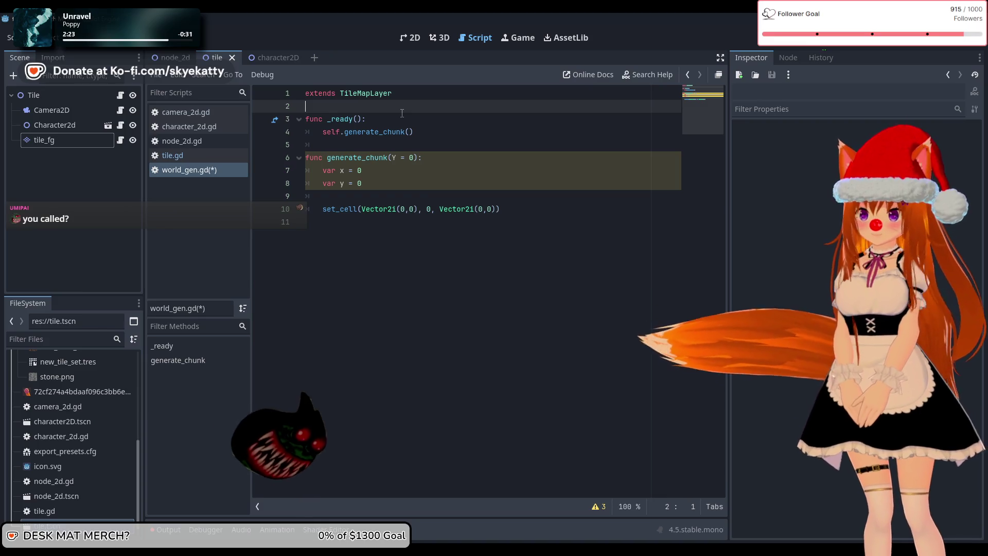
key(Return)
key(Return)
key(Return)
key(Up)
key(Up)
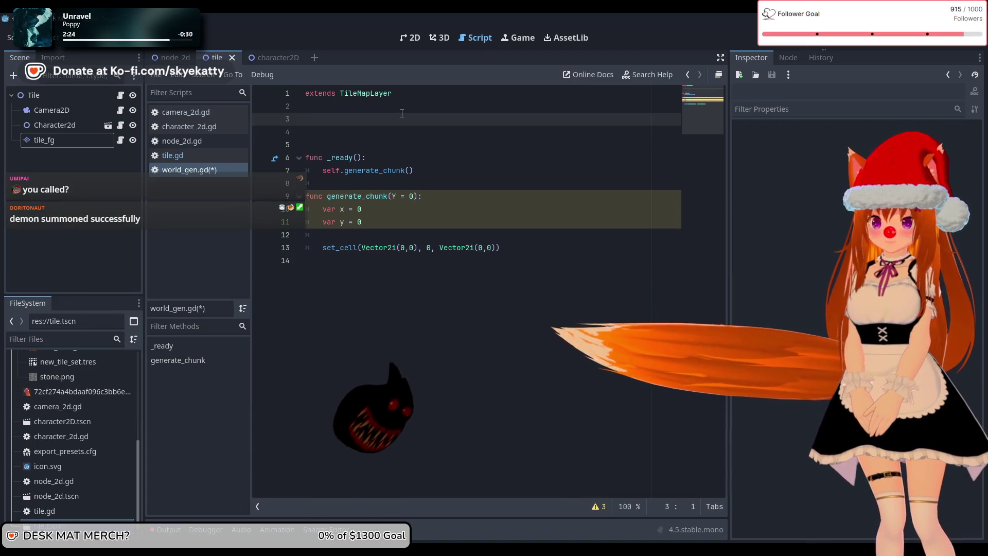
text(public class )
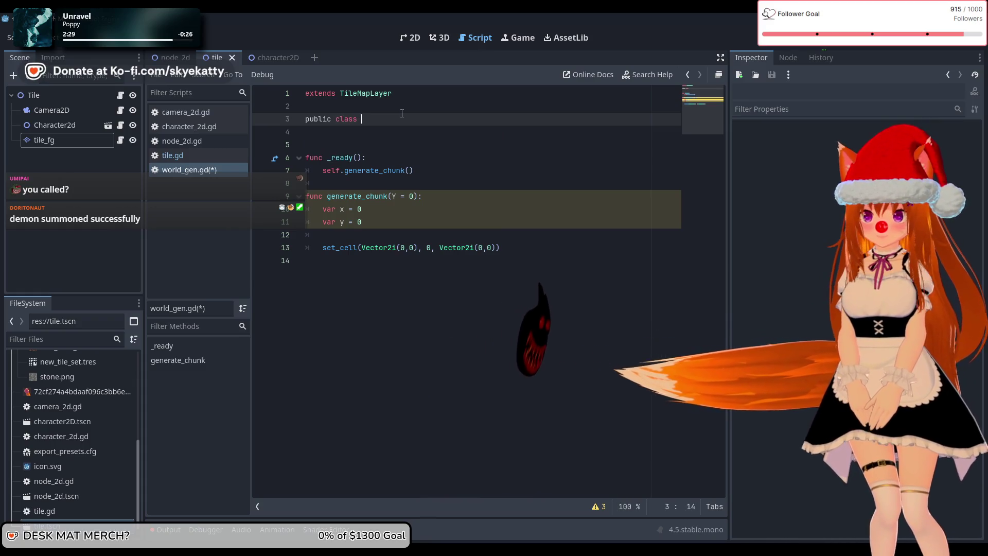
text(TileDictP)
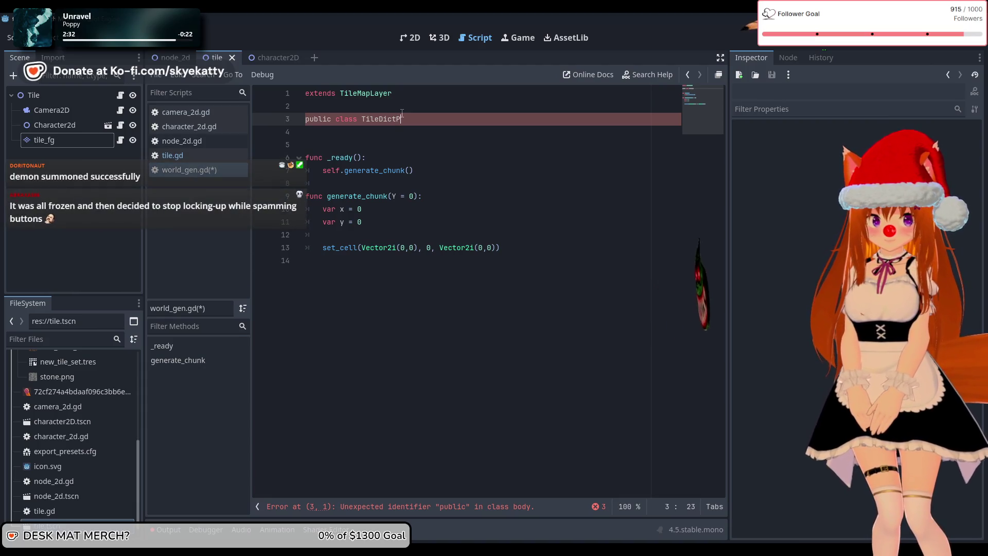
key(BackSpace)
Step: Open the TileDict body with '{' and begin a 'public' entry line inside it
key(Return)
text({)
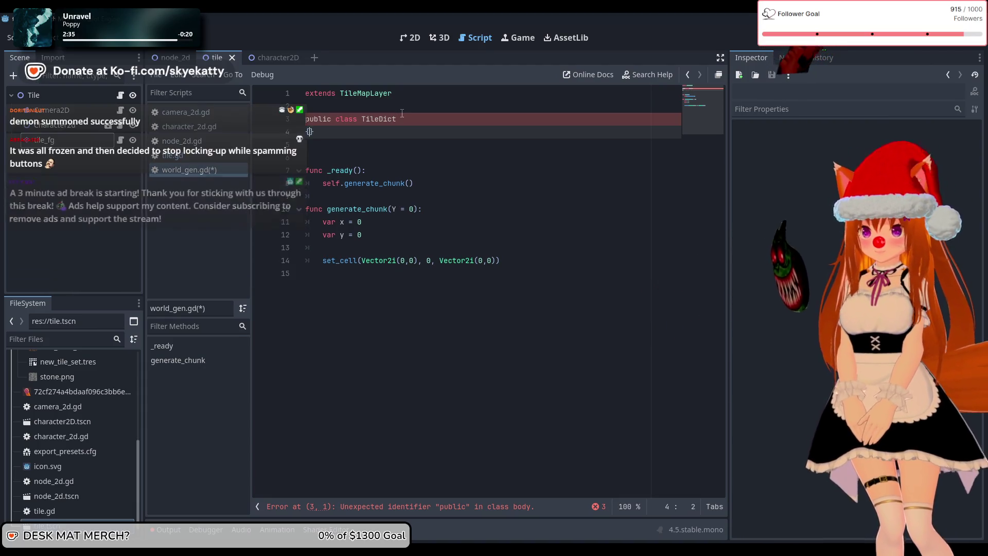
key(Return)
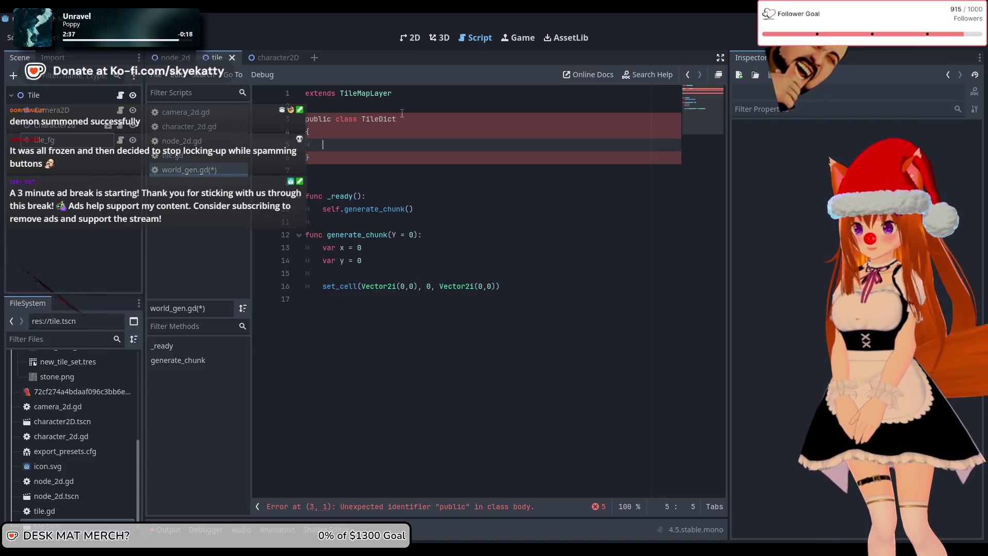
text(publ)
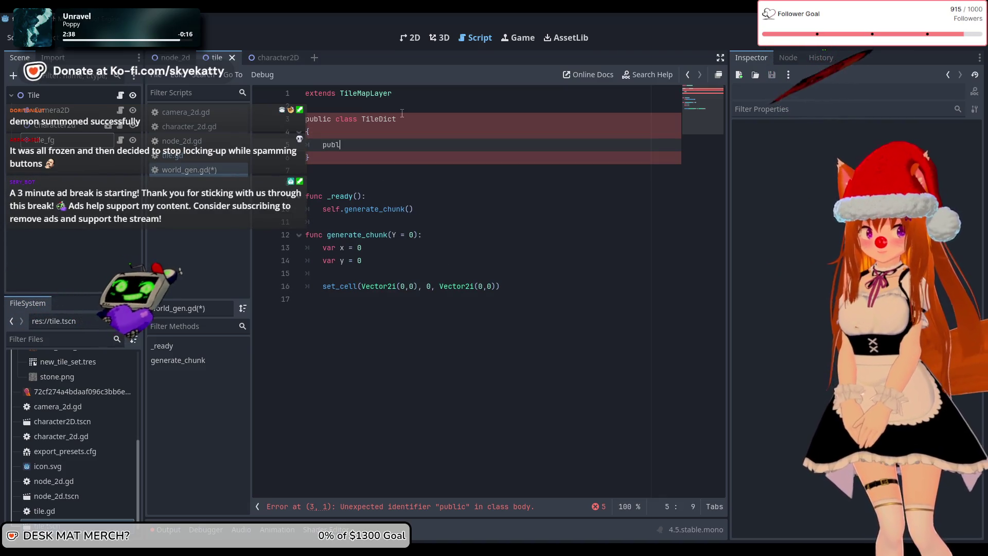
text(ic)
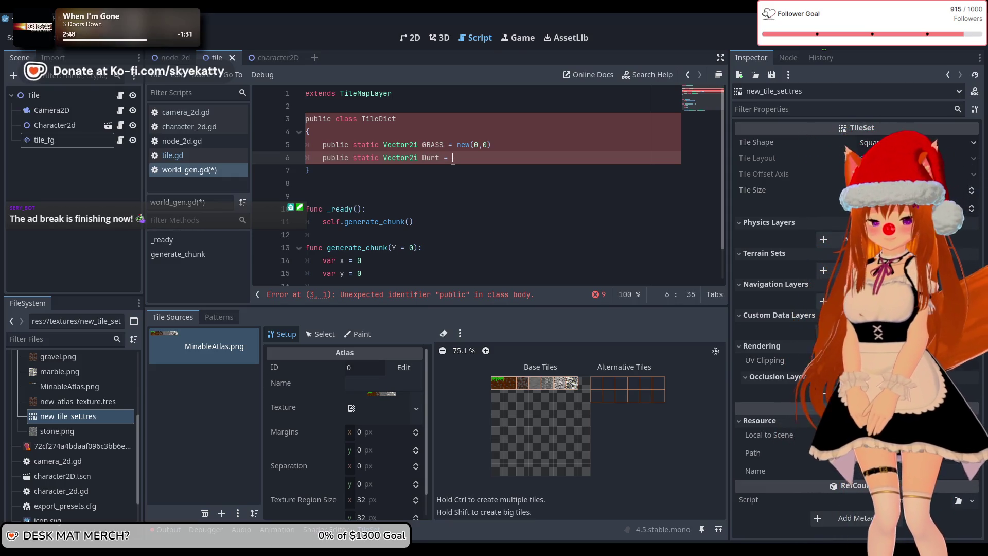
Step: Finish Durt = new(1,0) and add the GRAVEL entry at (2,0) beneath it
text(ew)
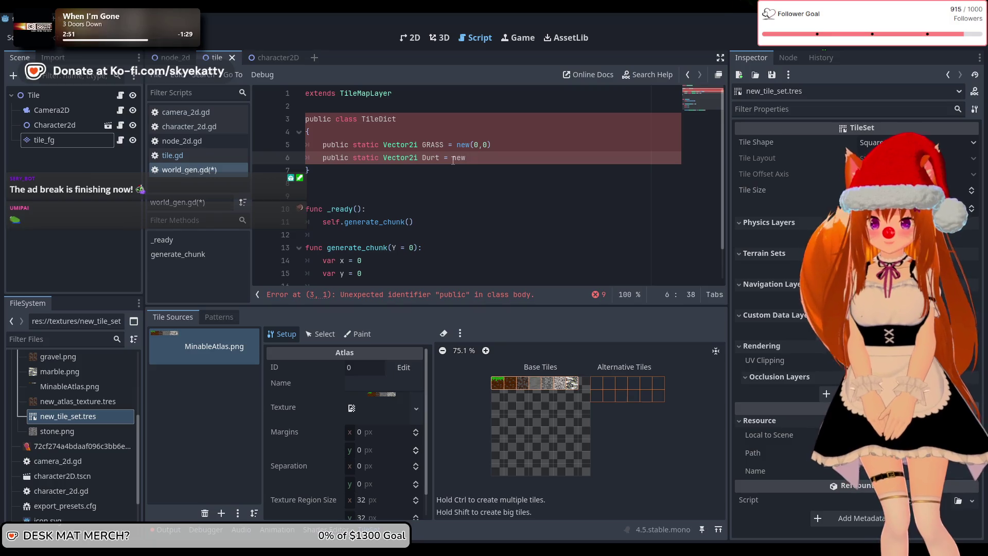
text(()
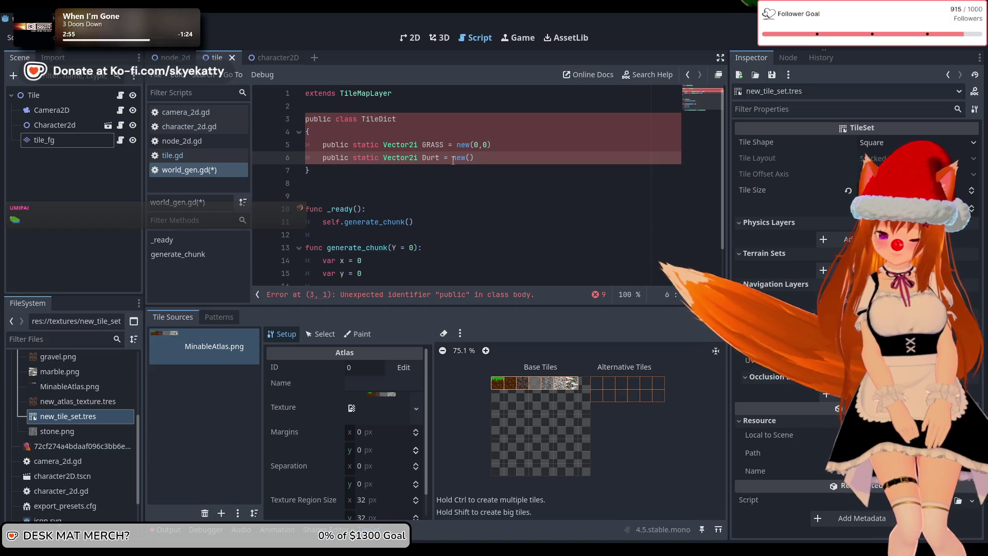
text(1,0)
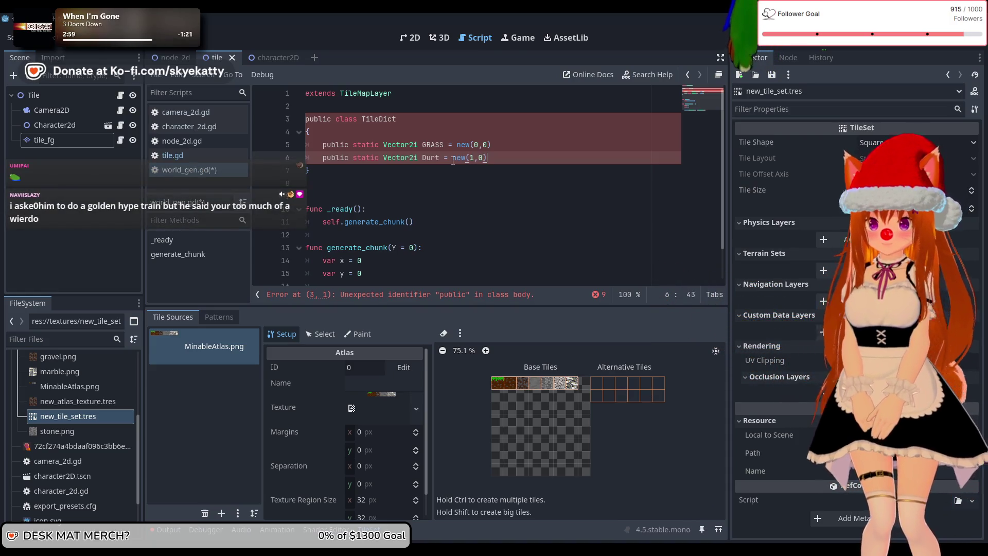
key(Return)
text(G)
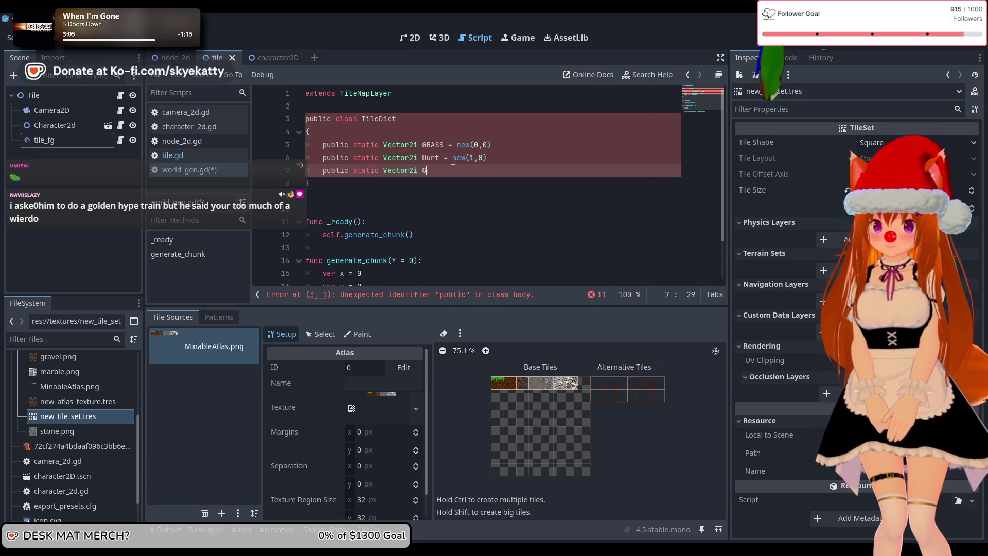
text(RAVEL = new(2,0)
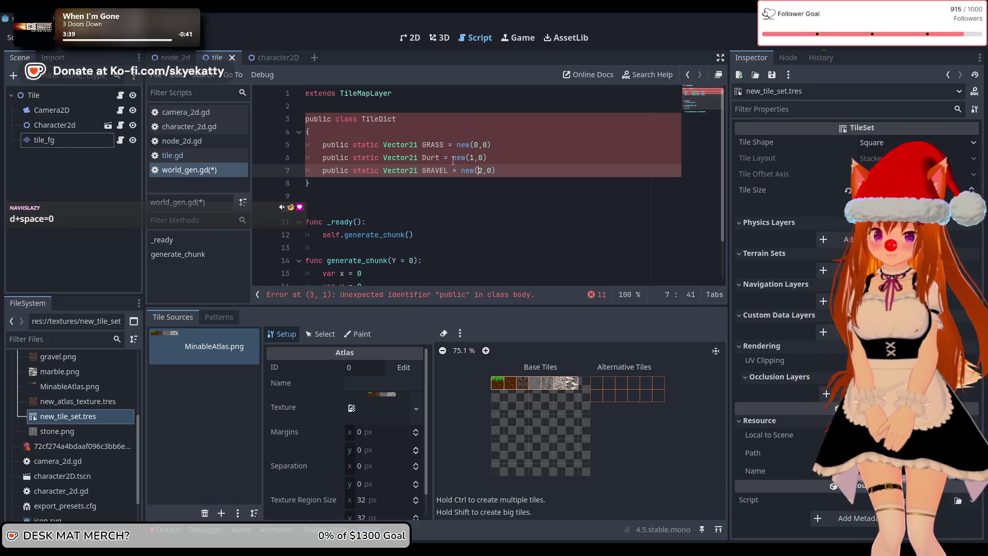
key(Up)
key(Left)
key(Left)
key(Left)
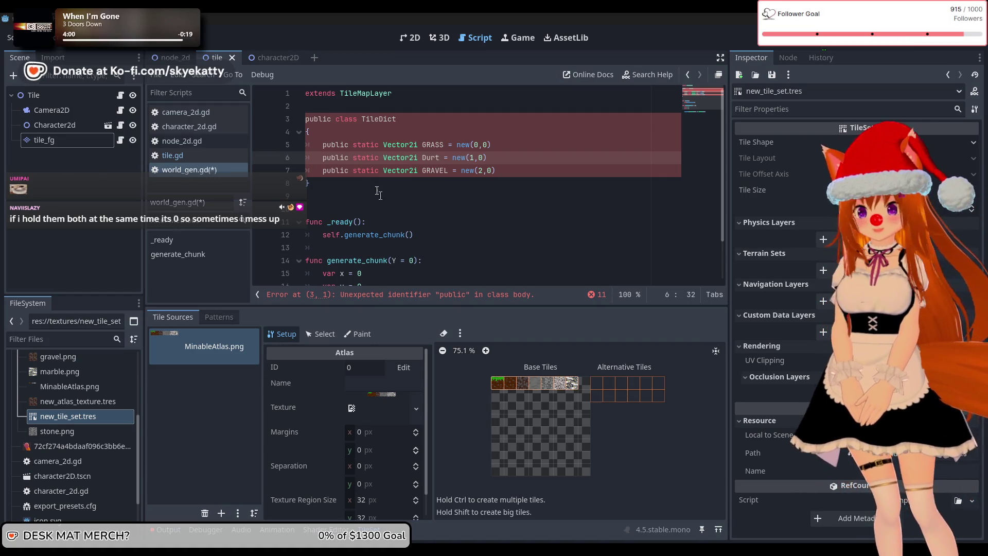
Step: Start a fourth 'public static Vector2i' entry below the GRAVEL line
click(355, 171)
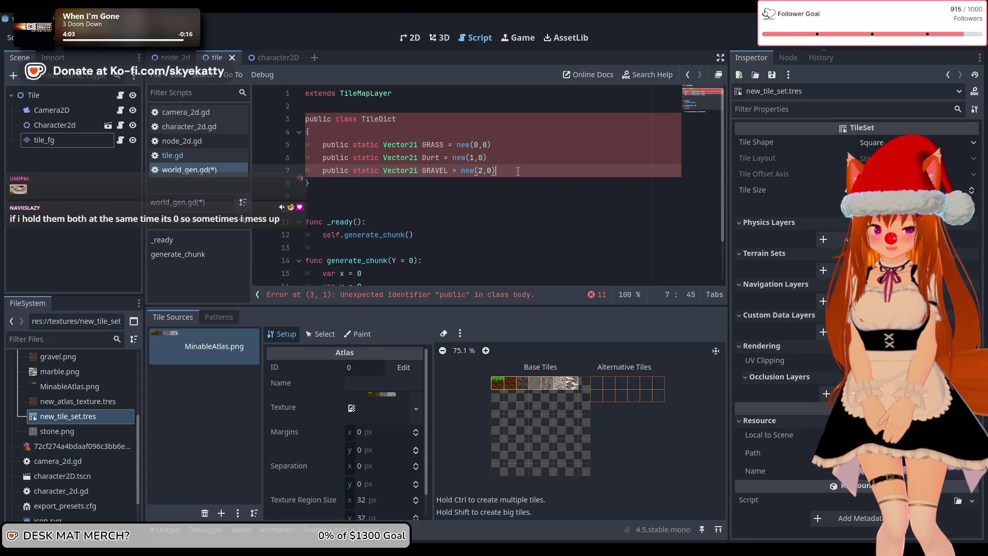
key(Return)
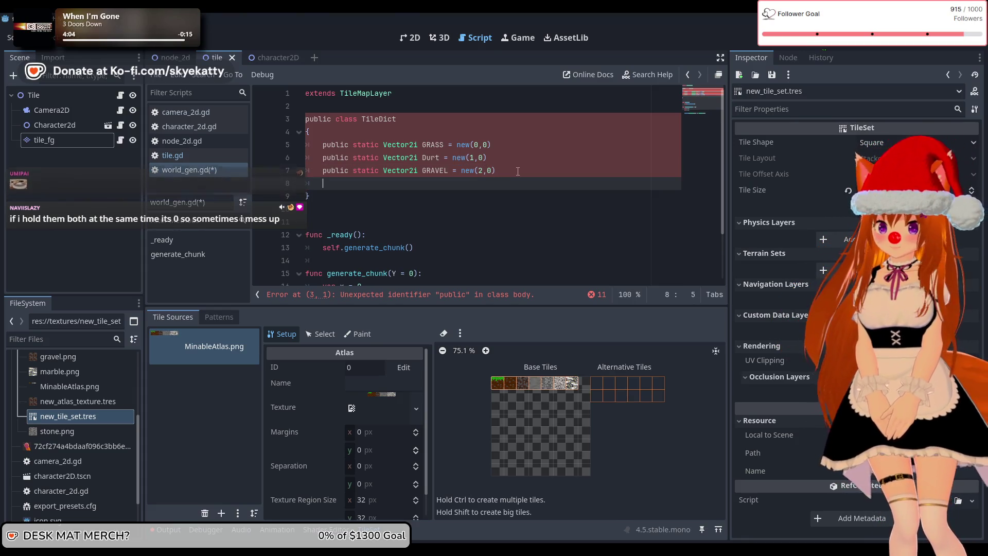
text(public static Vector2i)
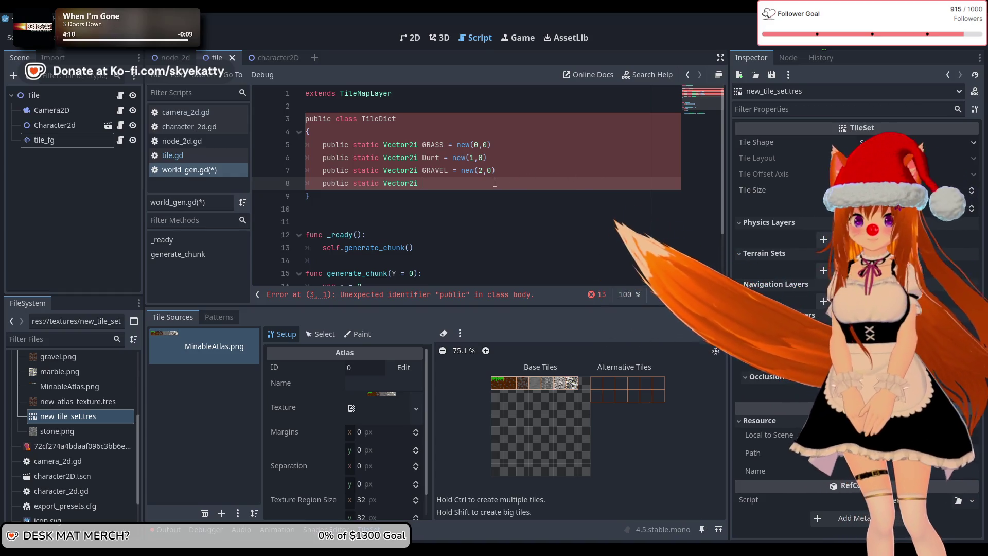
Step: Rename the Durt entry to DURT in capitals
click(454, 157)
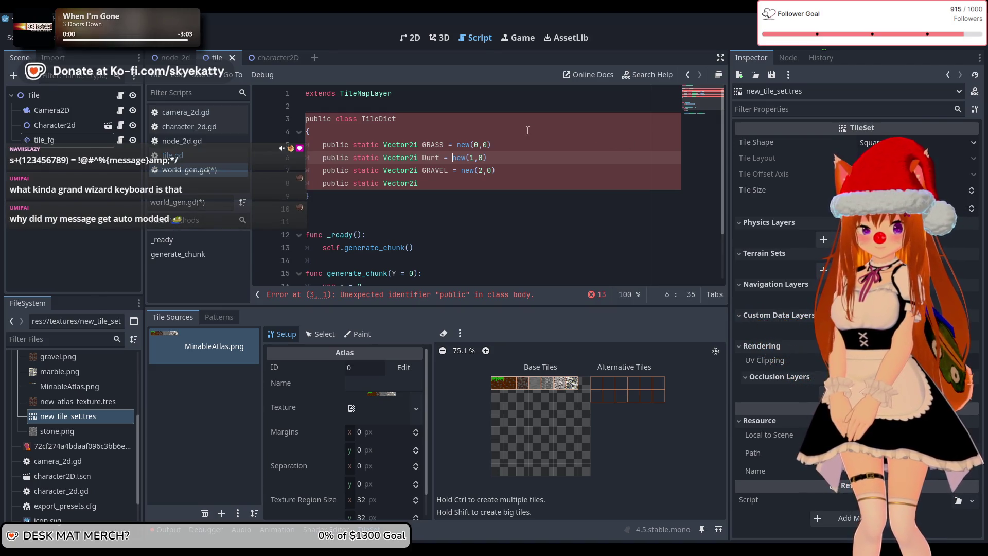
key(Down)
key(Down)
click(441, 158)
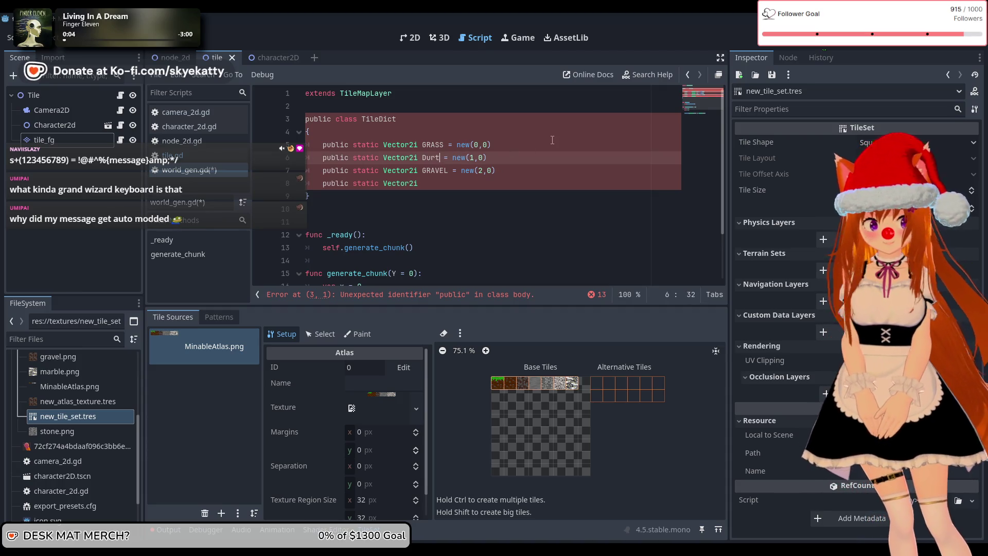
key(BackSpace)
key(BackSpace)
key(BackSpace)
text(URT)
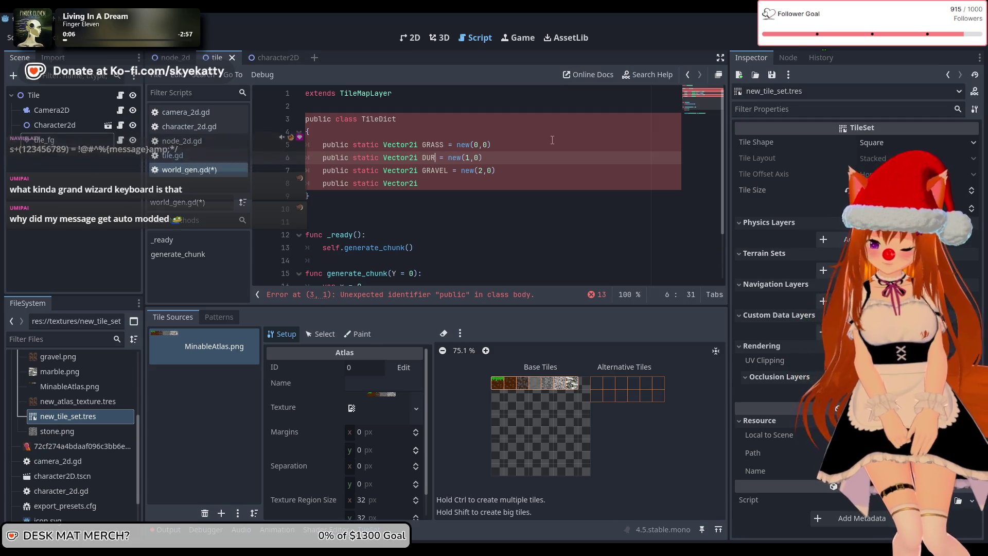
click(453, 183)
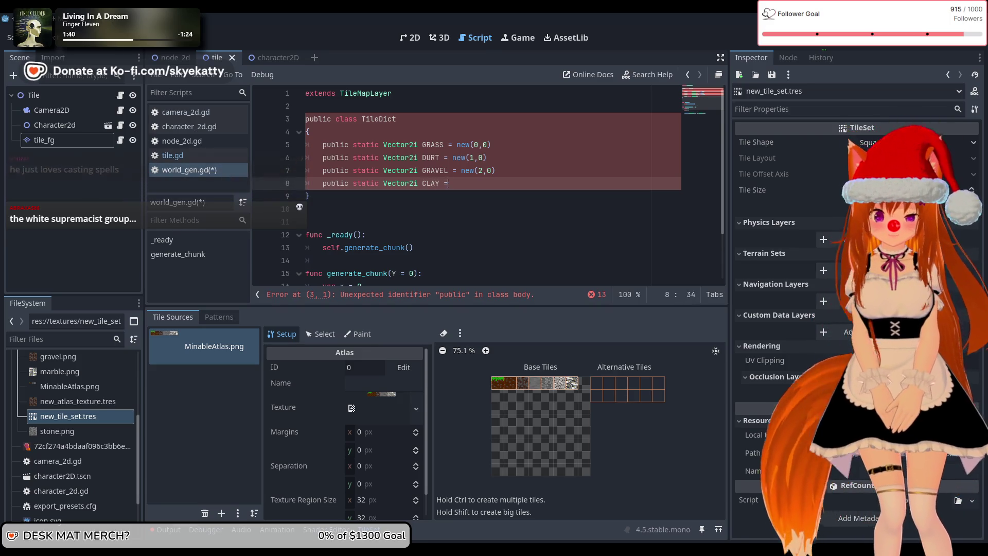
Step: Set CLAY = new(3,0) and begin a fifth 'public static Vector2i' line
text(= new())
click(469, 183)
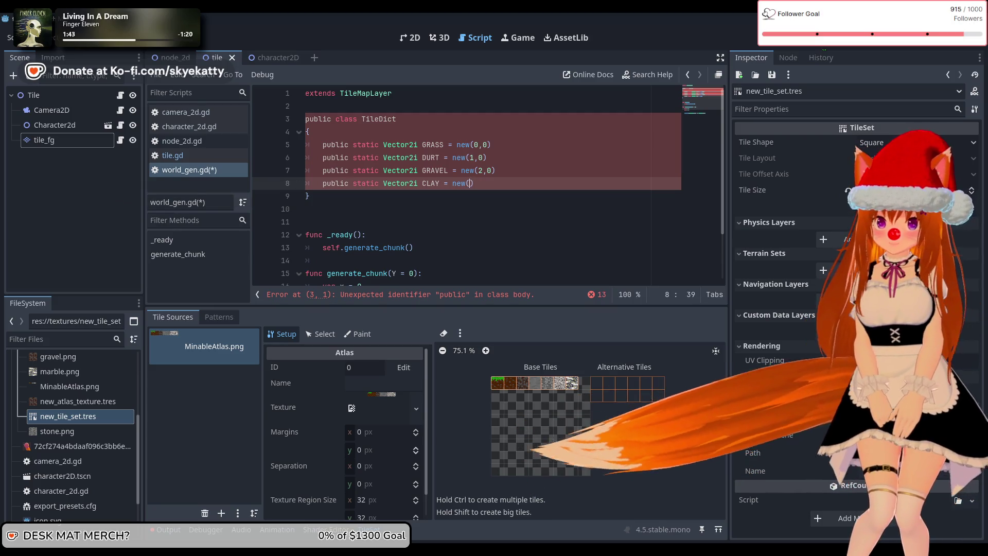
text(3,0)
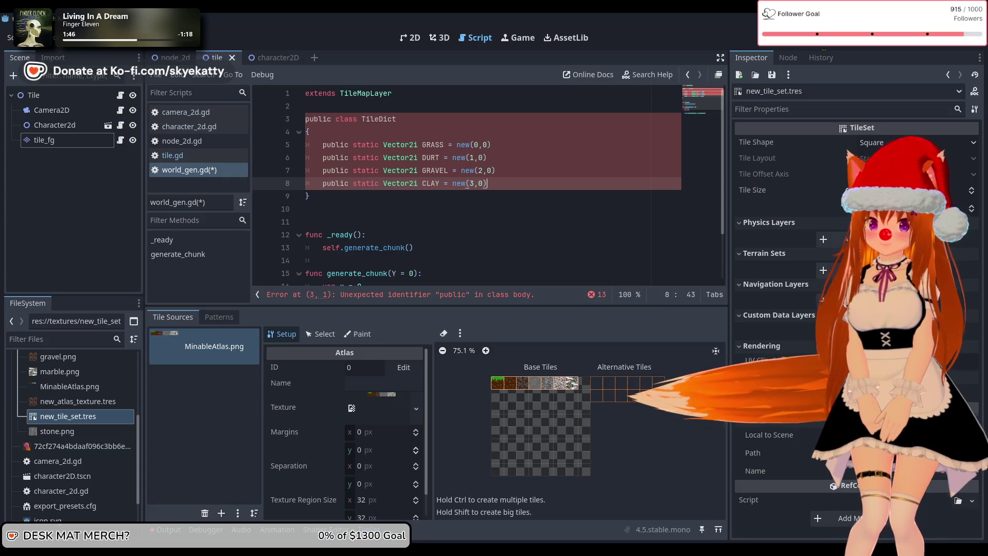
key(End)
key(Return)
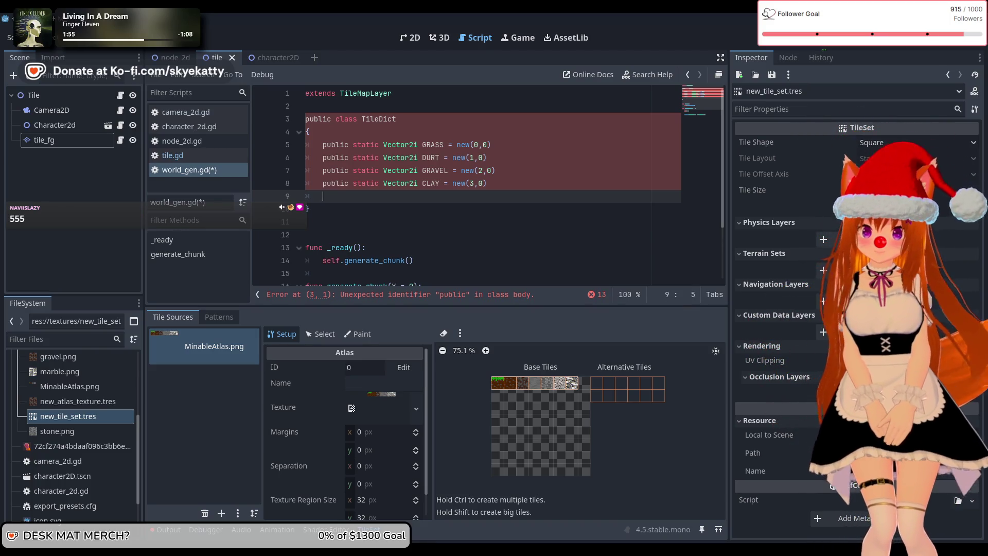
text(blic static Vector2i)
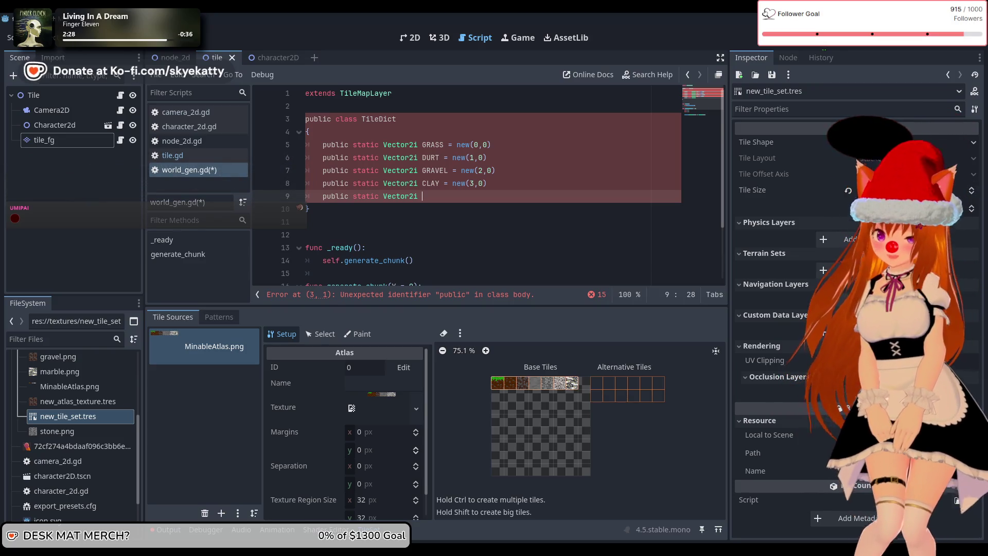
Step: Complete the STONE entry as new(4,0)
text(STONE)
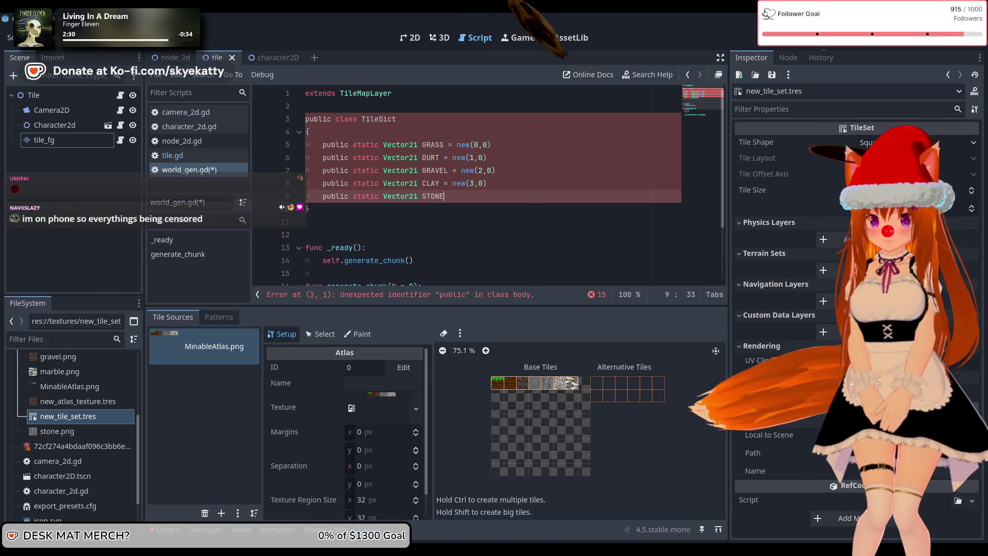
text( = new)
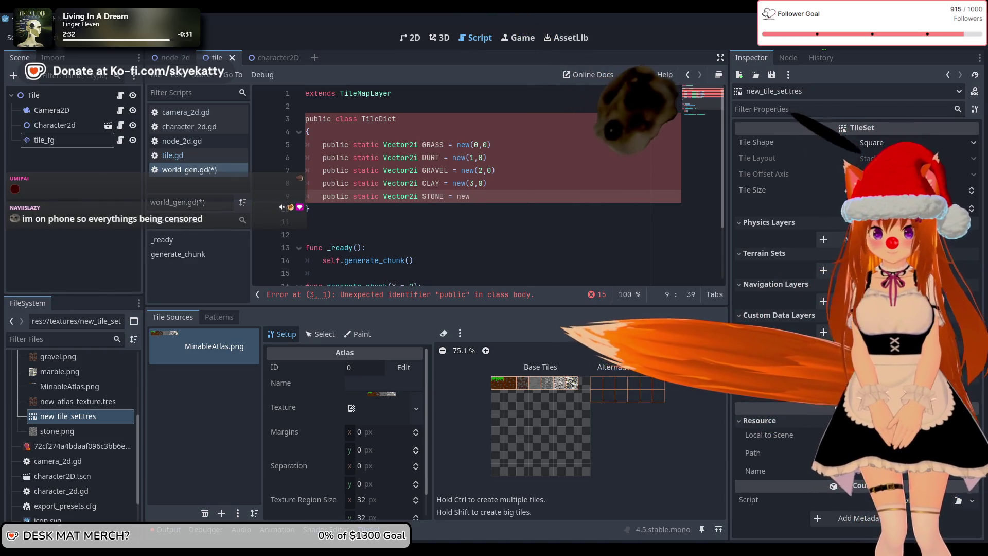
text(()
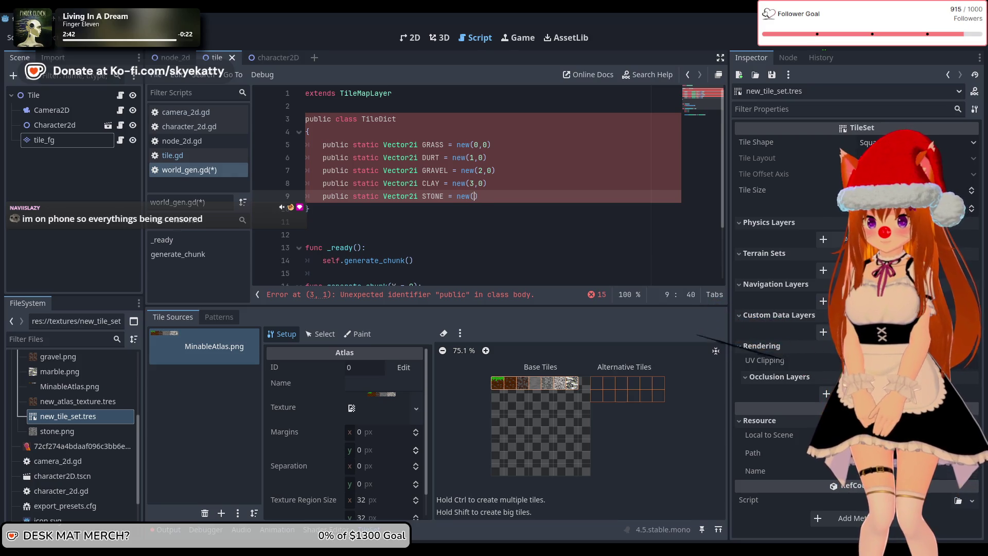
text(4,09)
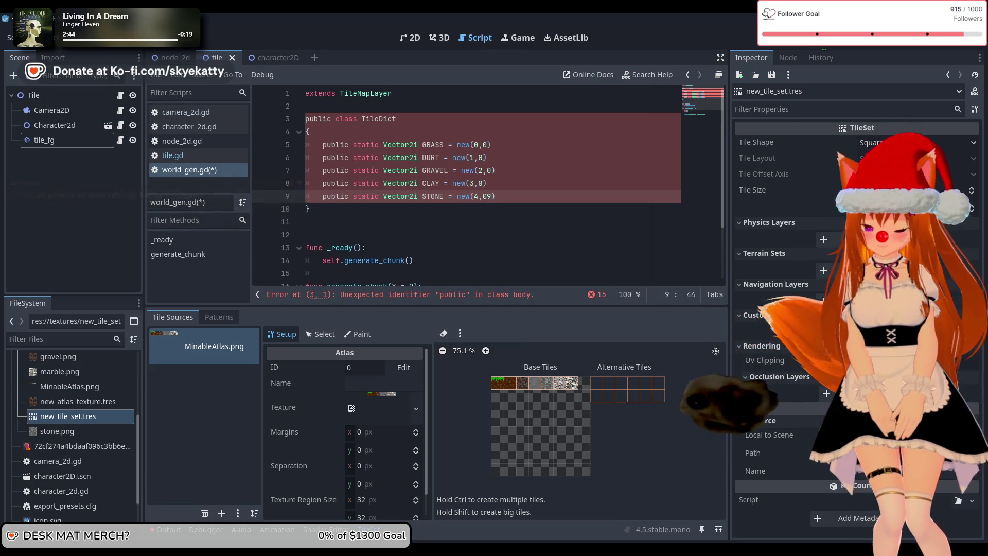
key(BackSpace)
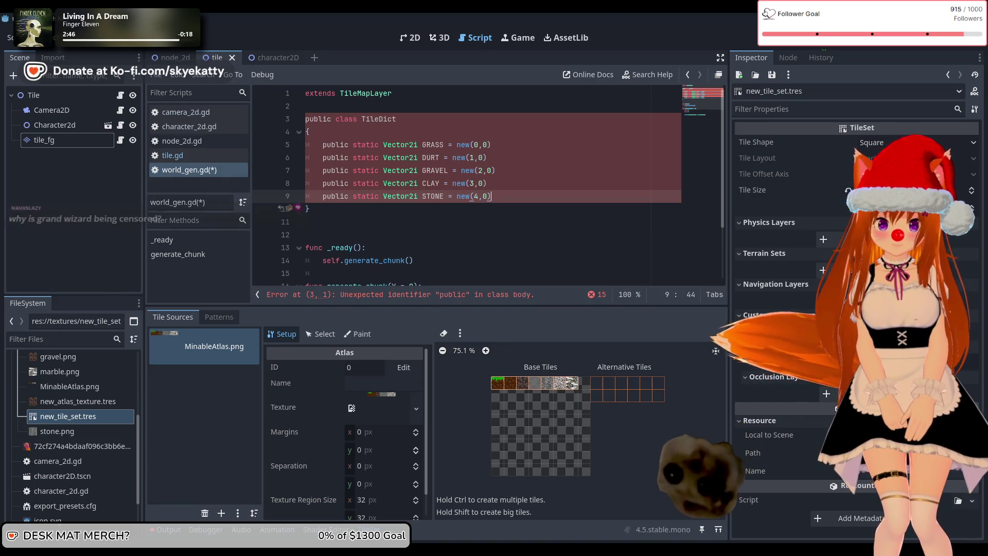
key(Return)
Step: Add 'public static Vector2i GRANITE = new(5,0)' as the next TileDict entry
text(p)
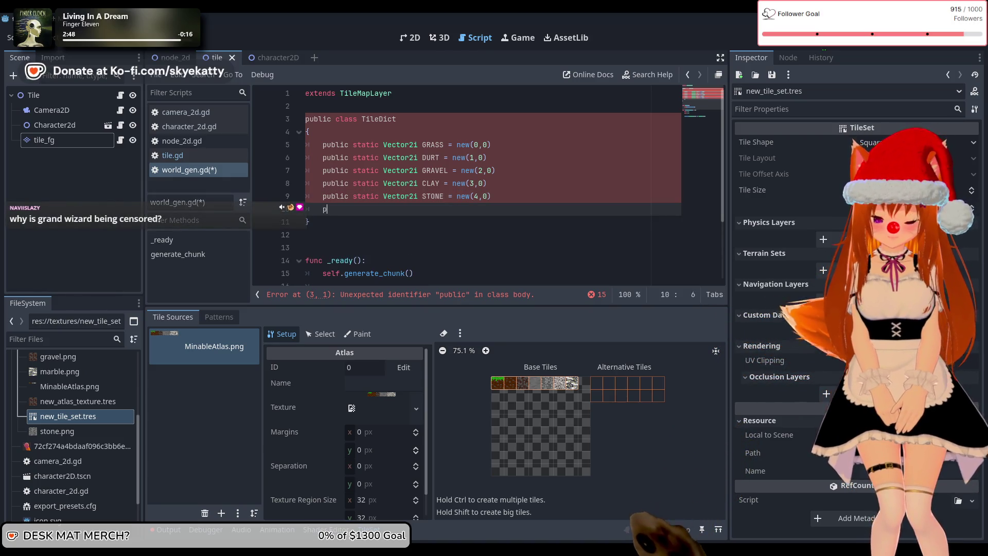
text(ublic static )
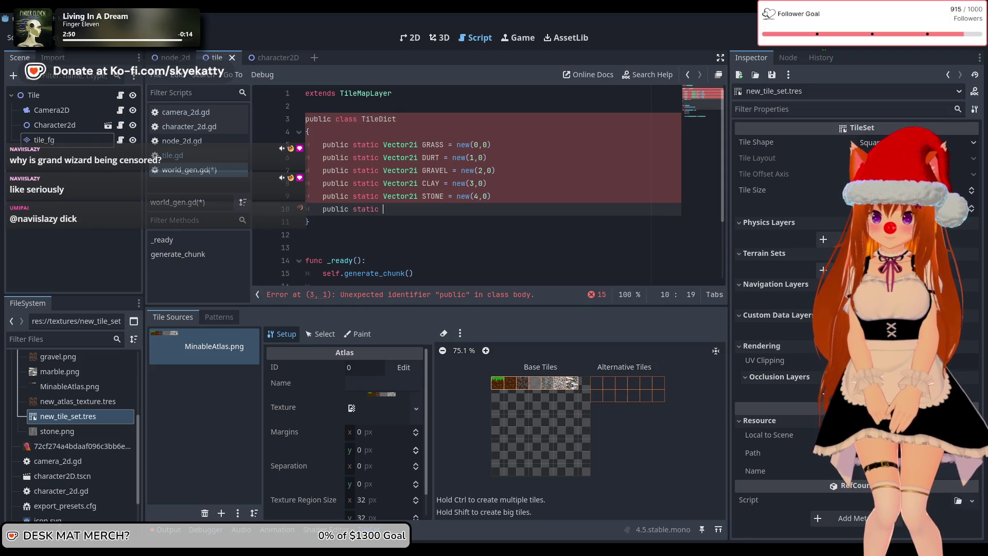
text(Vec)
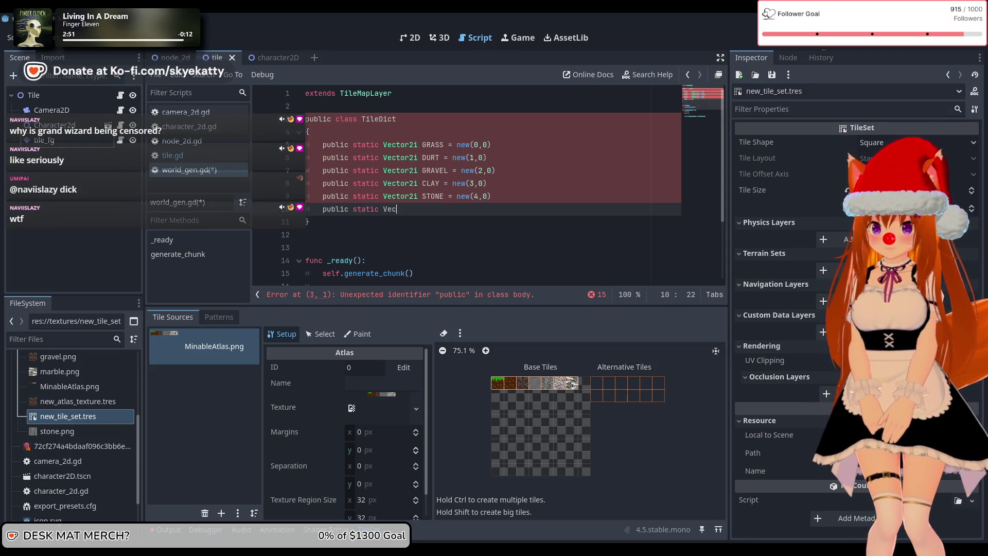
key(BackSpace)
key(BackSpace)
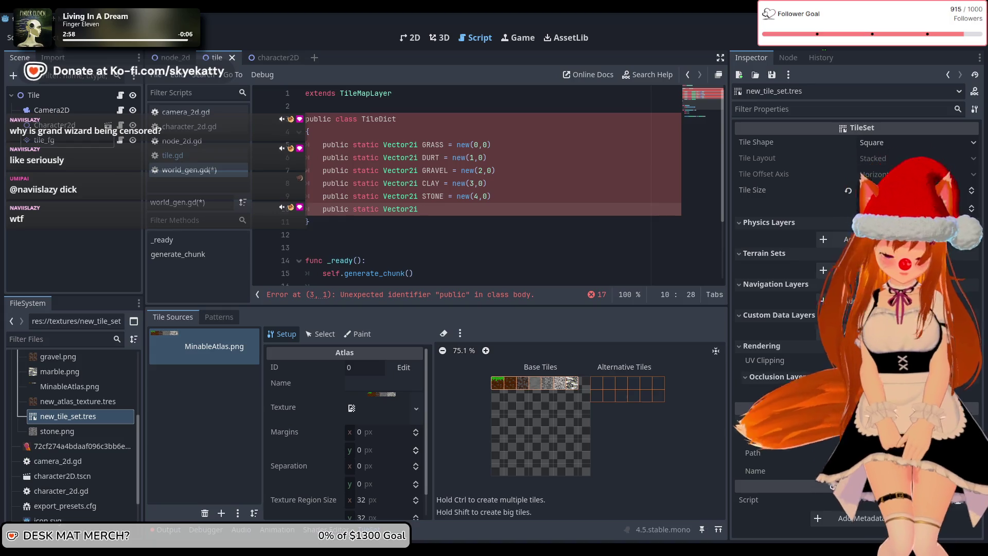
text(Granit)
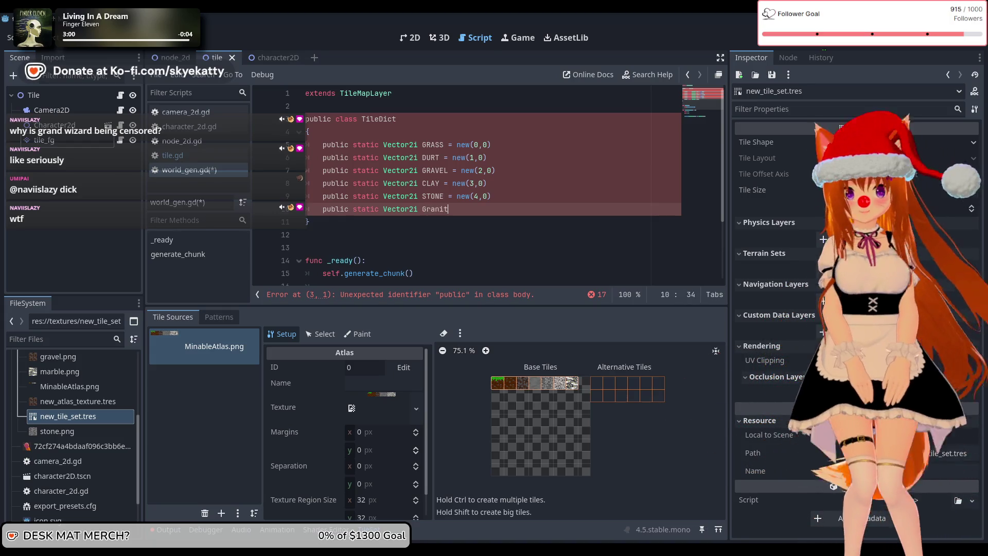
key(BackSpace)
key(BackSpace)
key(BackSpace)
text(RANITE)
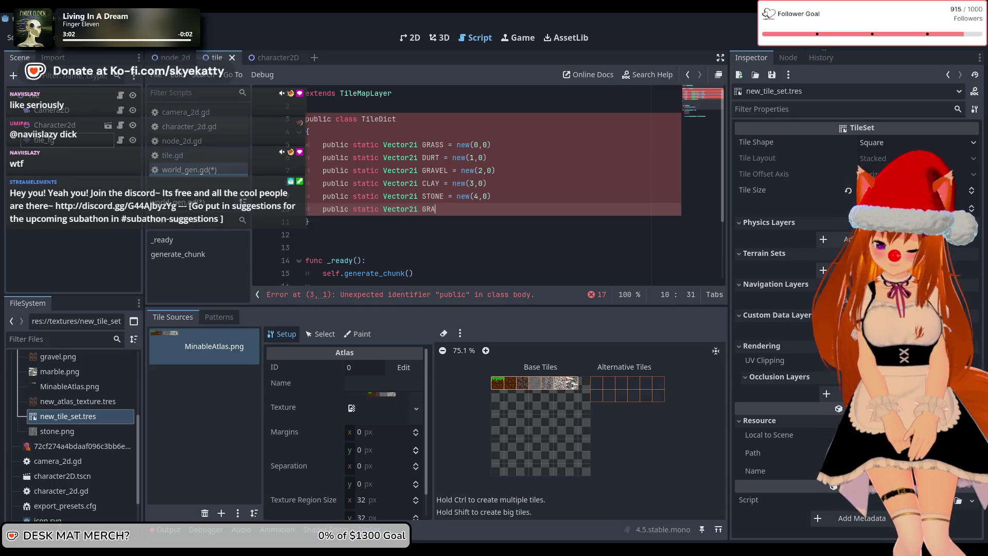
text( = new()
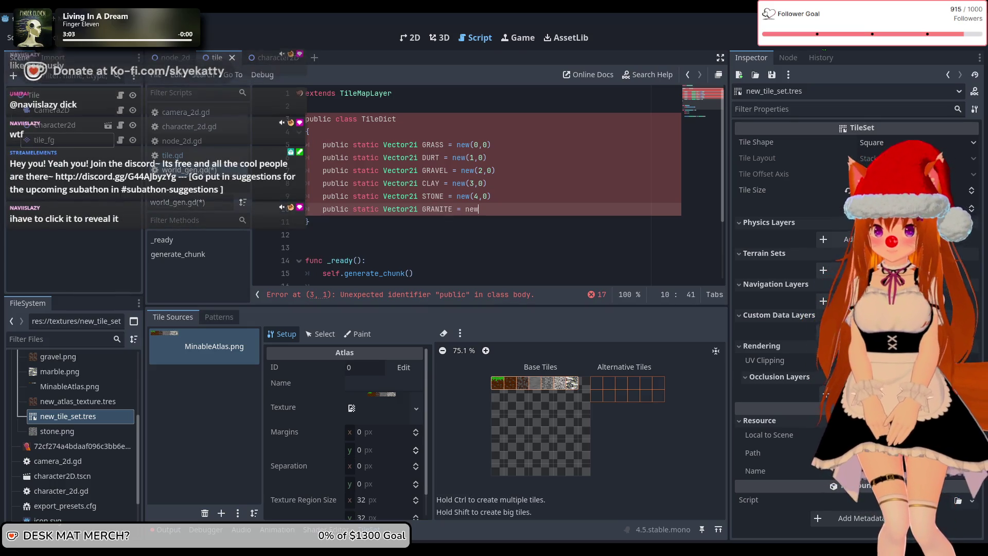
key(Left)
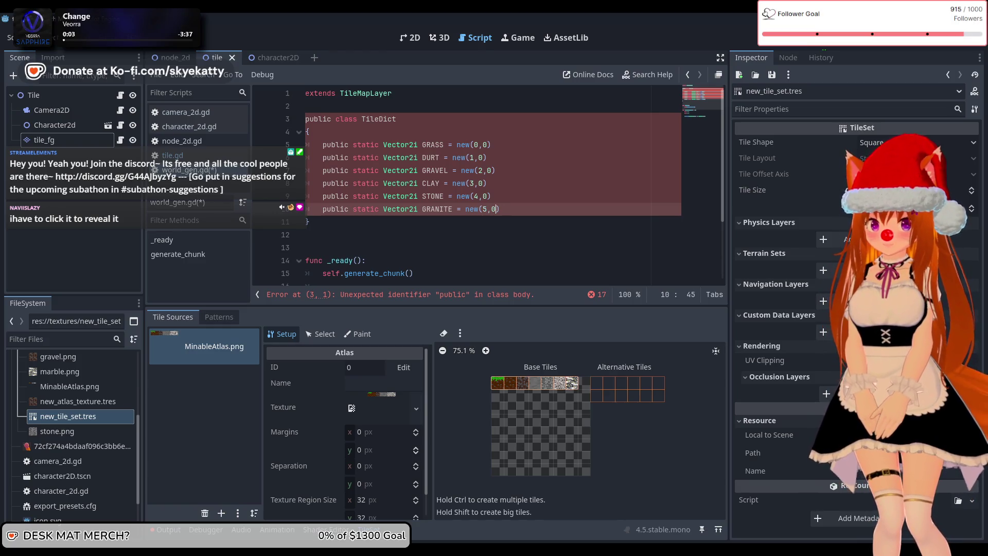
key(Return)
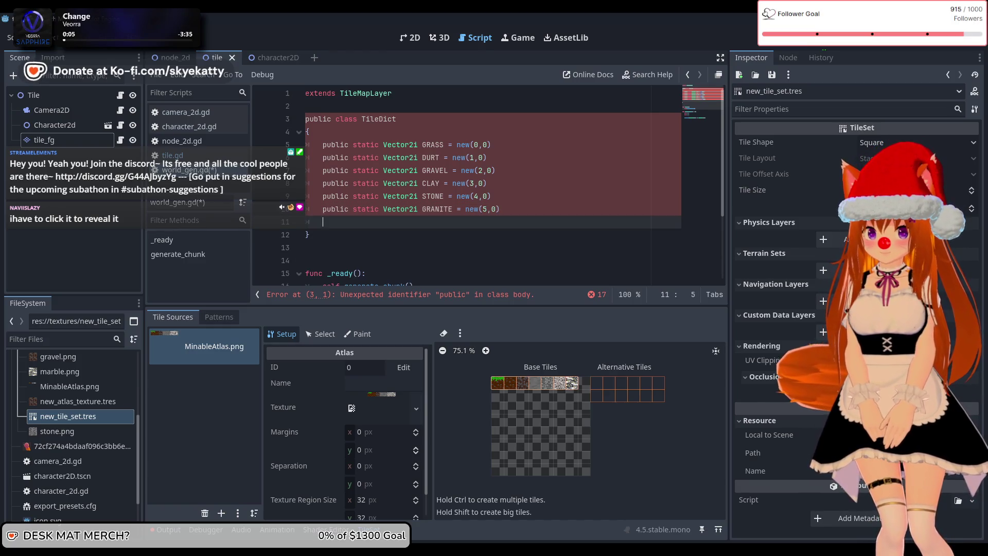
Step: Add the MARBLE entry with value new(7,0)
text(pub)
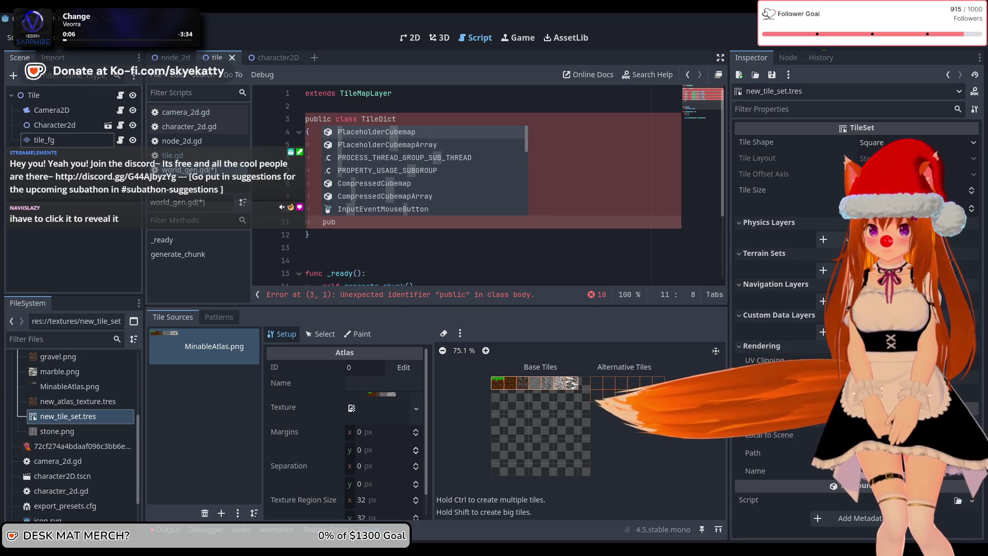
text(lic stat)
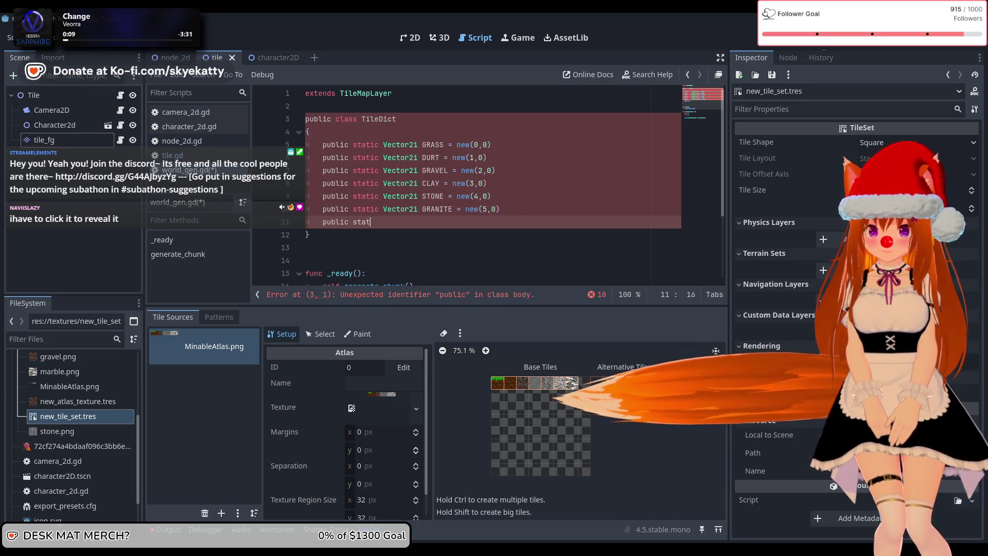
text(i)
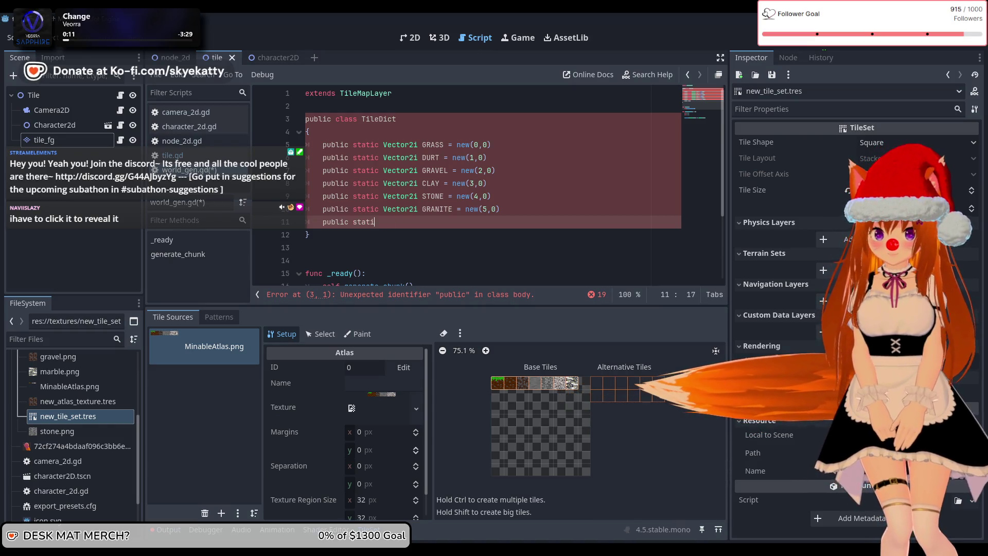
text(c Vector2i MARBLE = new)
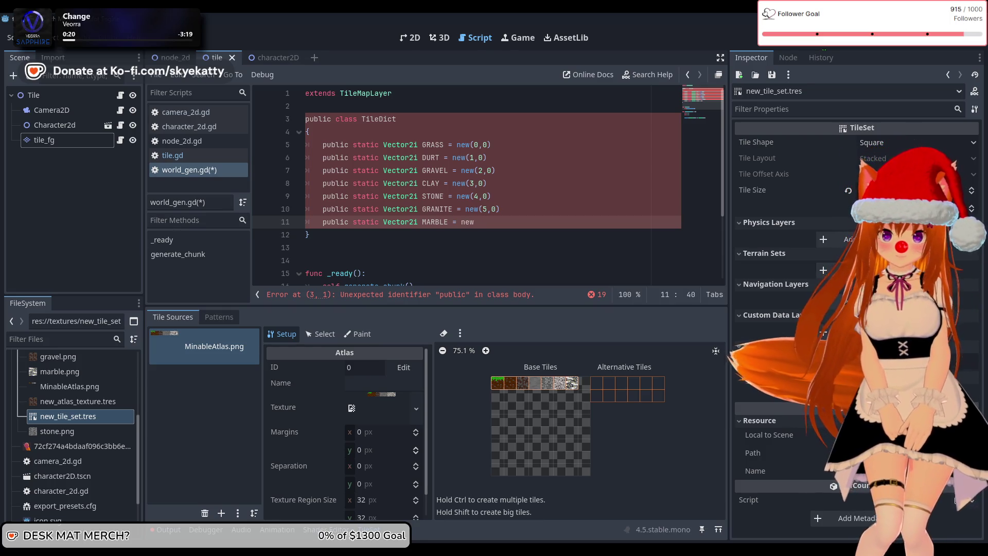
text(())
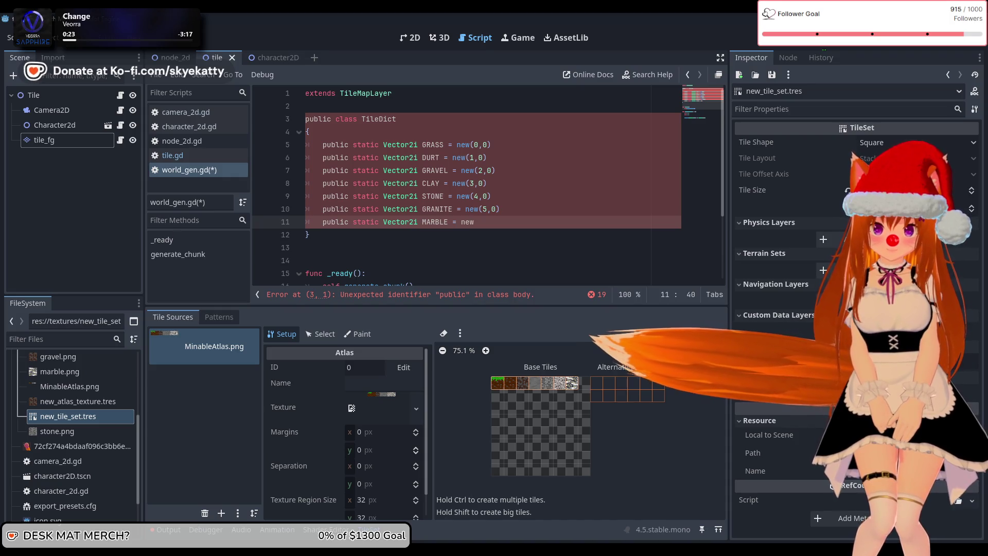
key(Left)
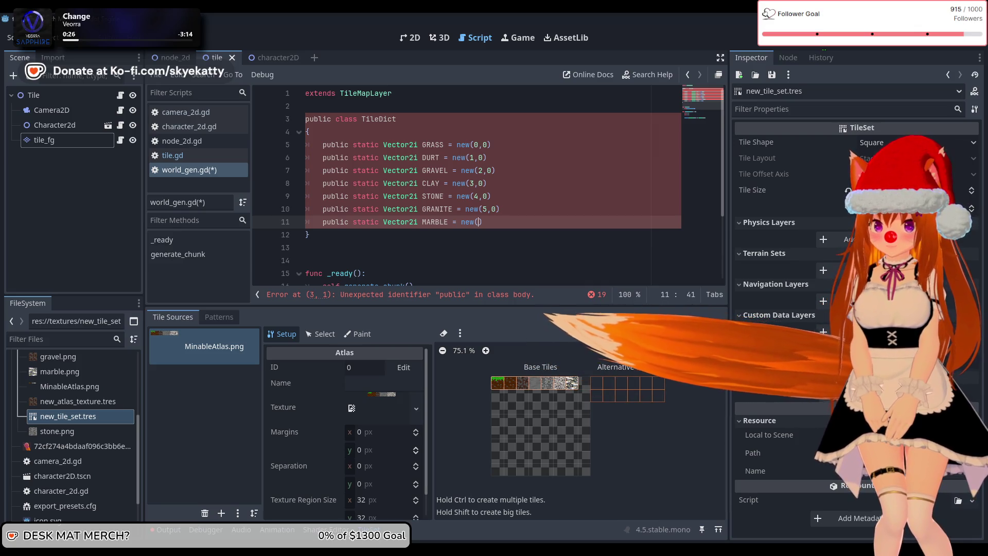
text(7)
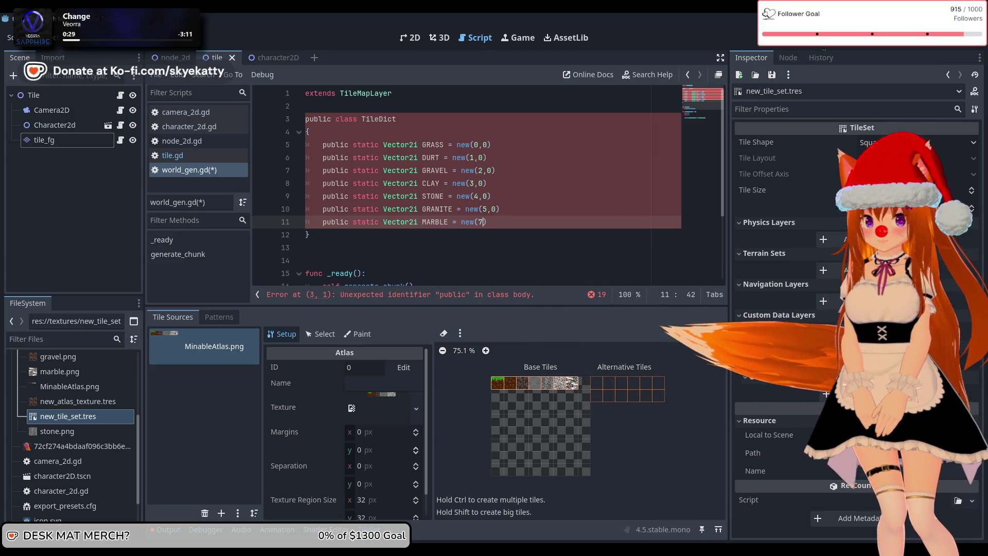
text(,0)
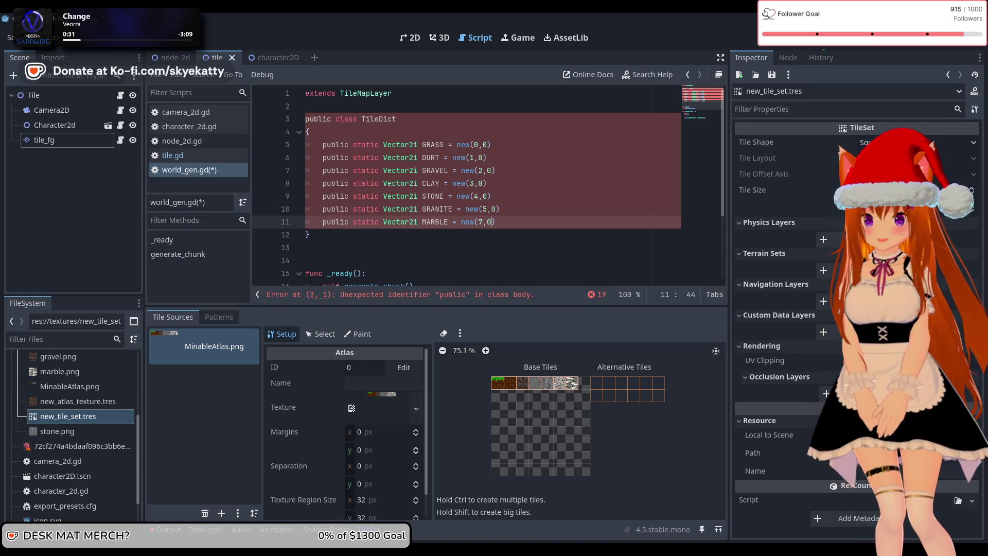
click(530, 147)
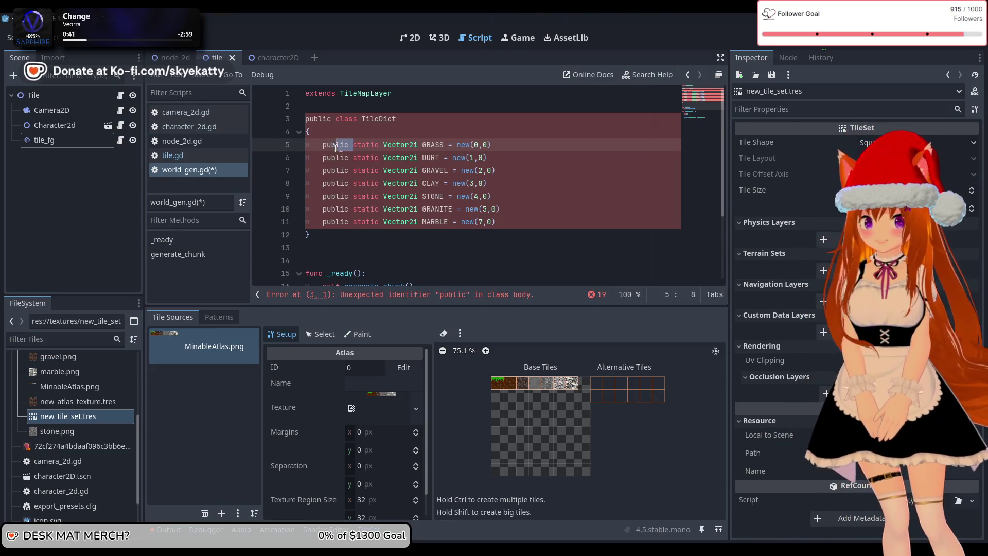
Step: Delete 'public' from the tile constants and the 'class TileDict' declaration
mouse_move(336, 147)
mouse_down()
mouse_move(323, 146)
mouse_move(332, 173)
mouse_move(323, 173)
mouse_move(323, 198)
mouse_move(354, 211)
mouse_move(345, 210)
mouse_up()
key(BackSpace)
click(353, 158)
key(BackSpace)
key(BackSpace)
key(BackSpace)
key(BackSpace)
key(BackSpace)
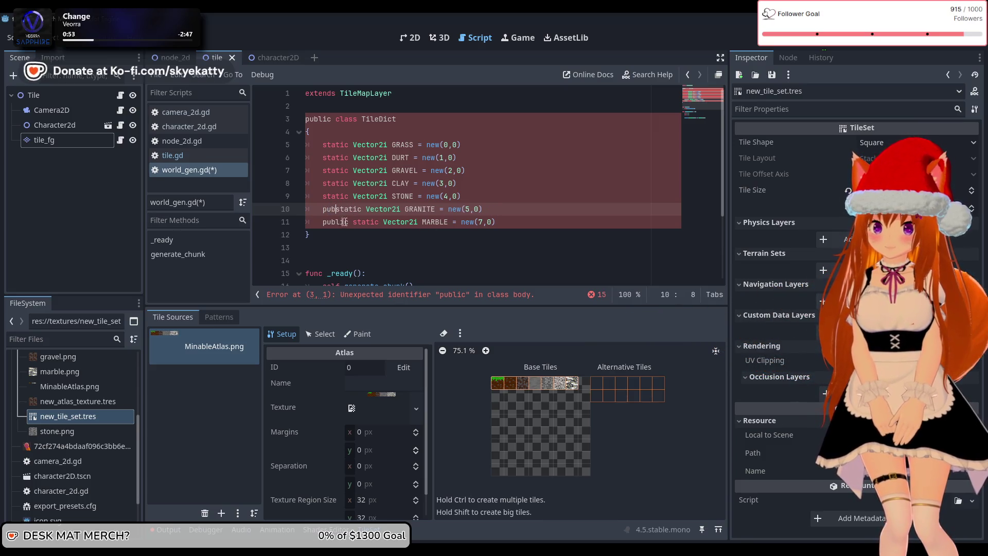
key(BackSpace)
key(BackSpace)
key(BackSpace)
click(355, 223)
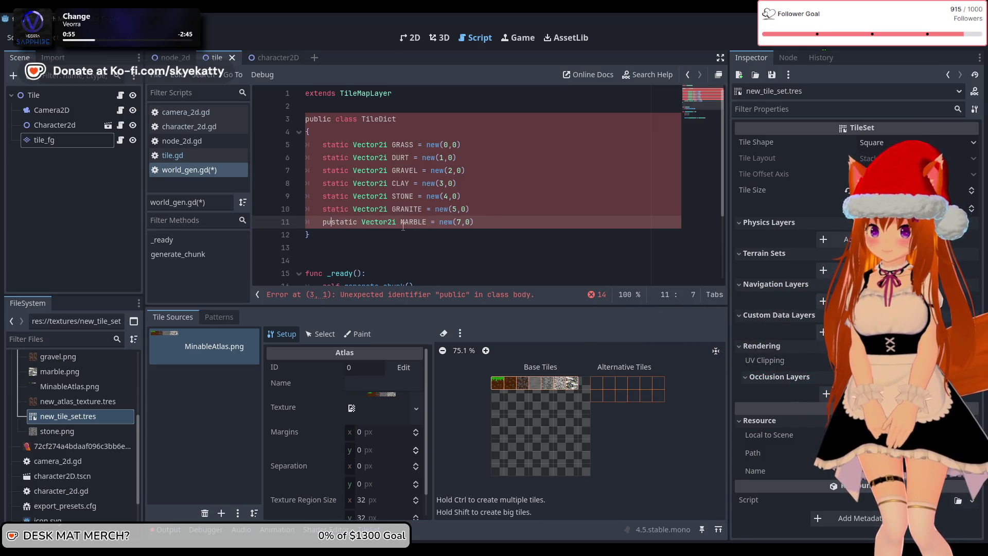
click(332, 118)
key(BackSpace)
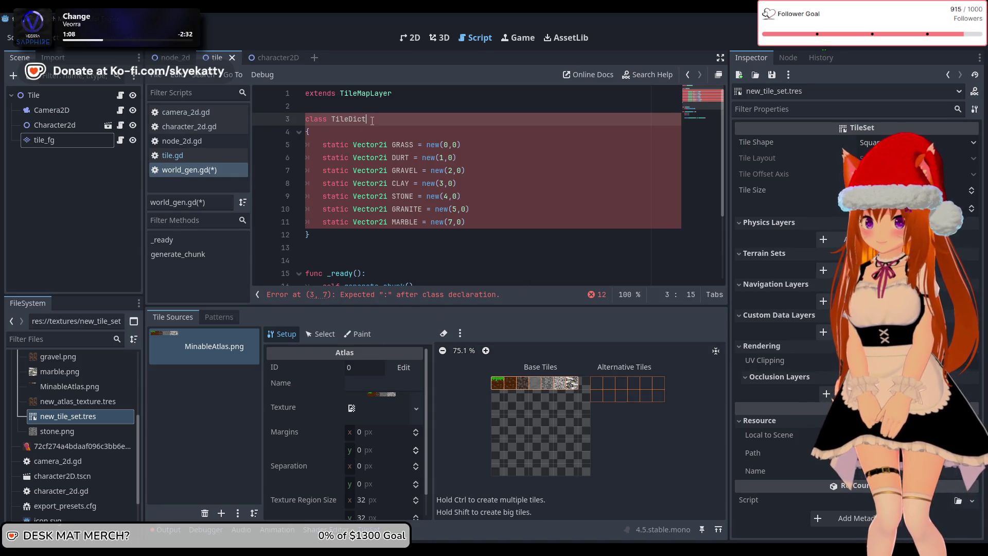
Step: Remove TileDict's '{' and '}' brace lines and move into GRASS's Vector2i type
click(306, 131)
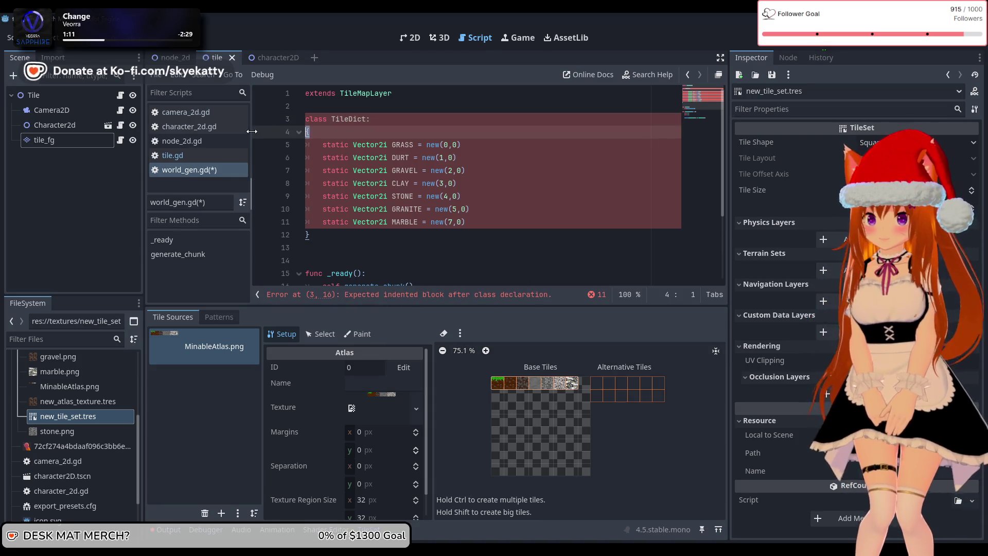
key(BackSpace)
click(327, 224)
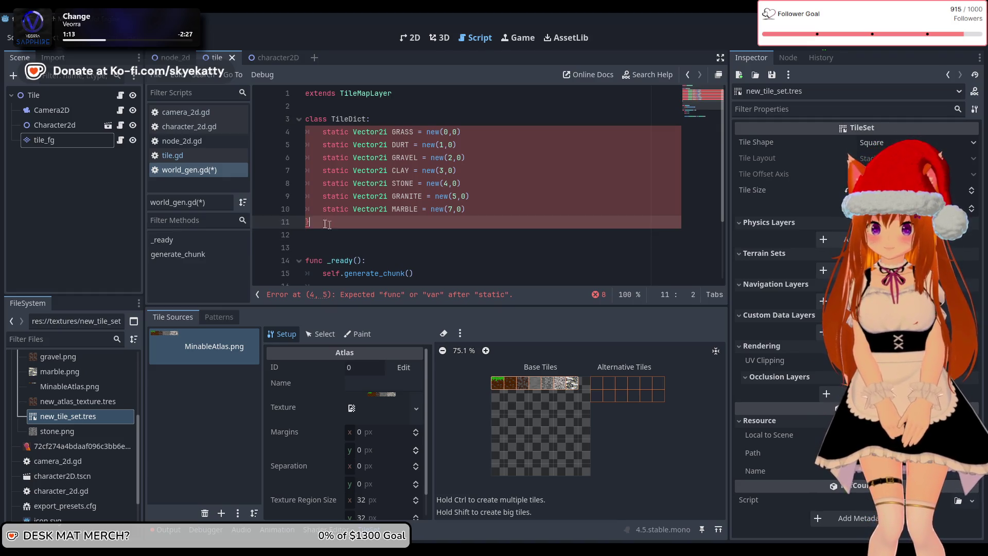
key(BackSpace)
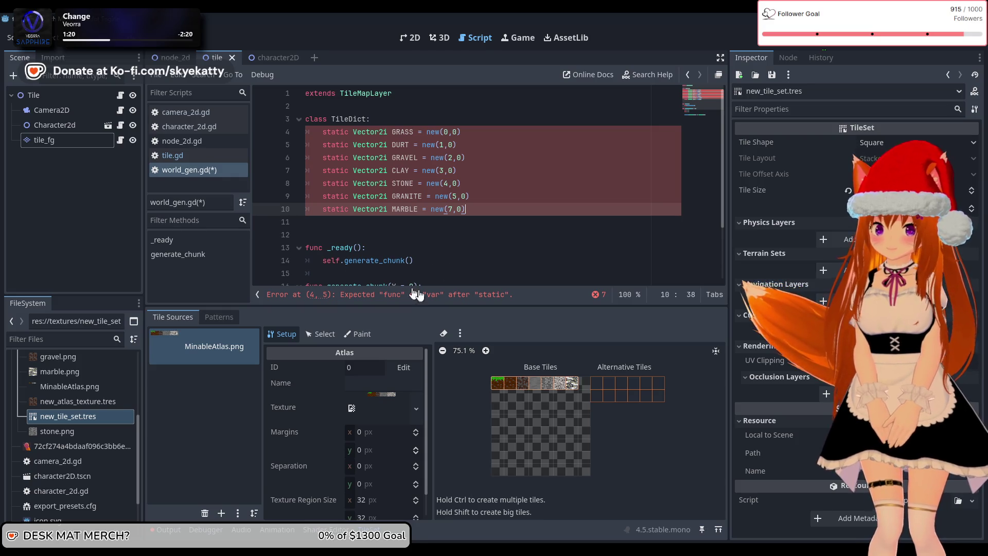
click(368, 132)
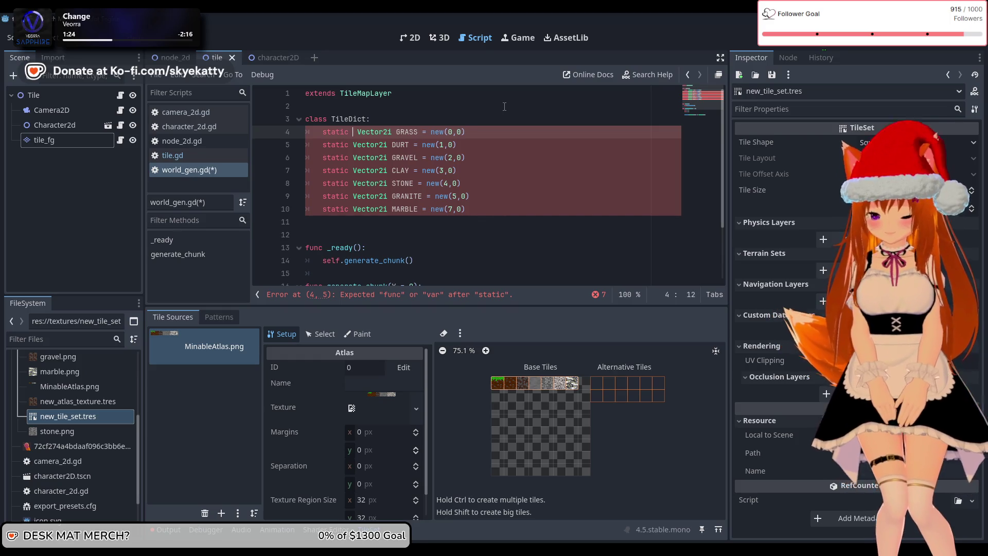
key(Right)
key(Right)
key(Right)
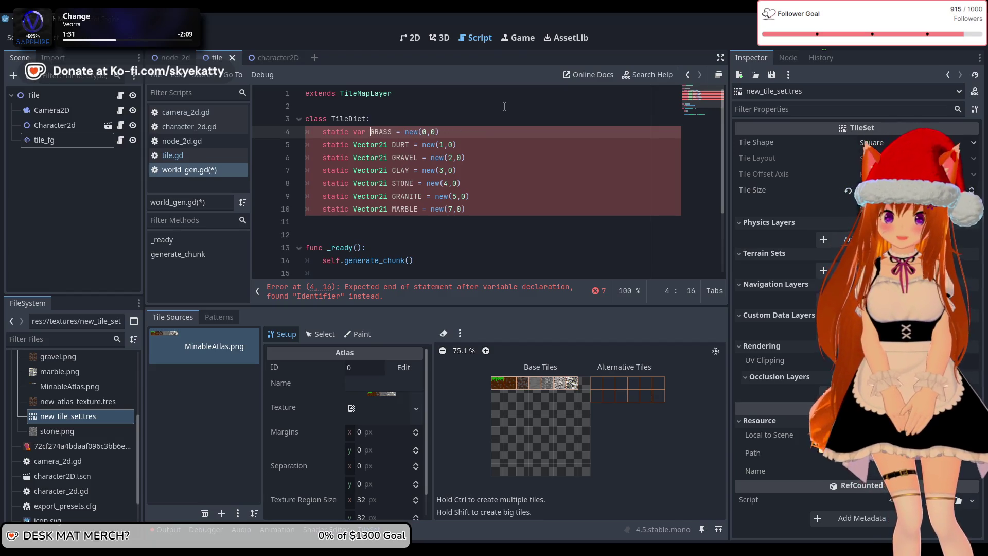
Step: Replace Vector2i with var on the DURT and GRAVEL lines
key(Right)
key(Right)
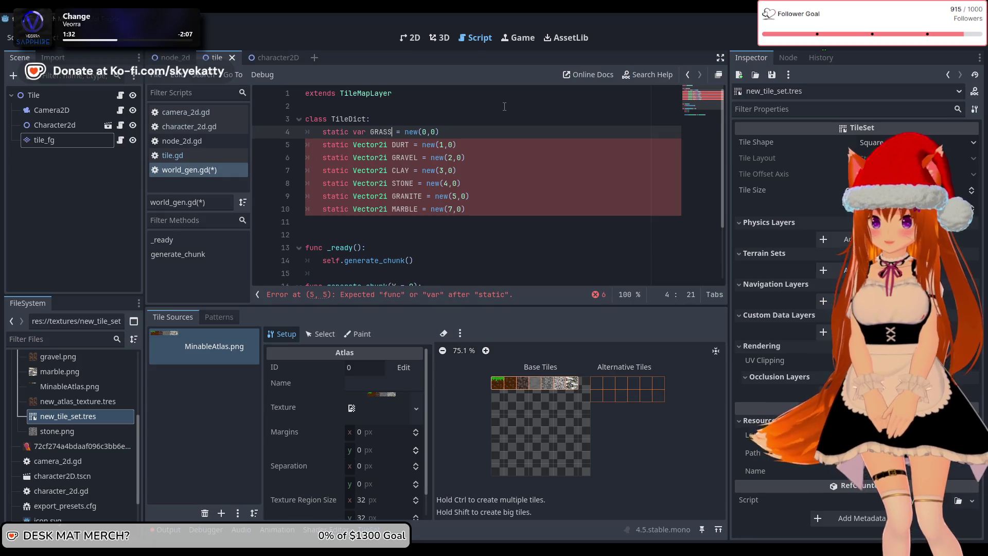
key(Down)
key(BackSpace)
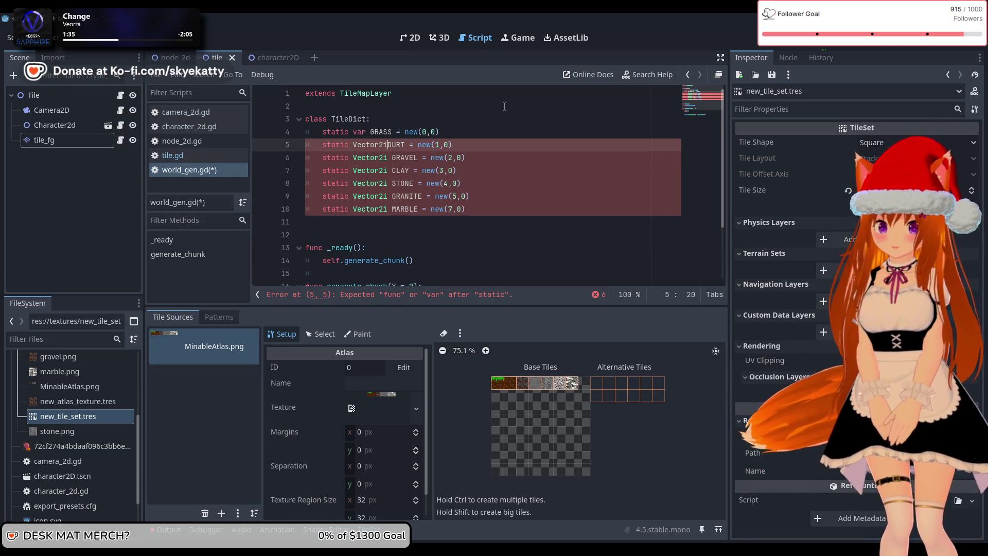
key(BackSpace)
key(BackSpace)
key(BackSpace)
text(var)
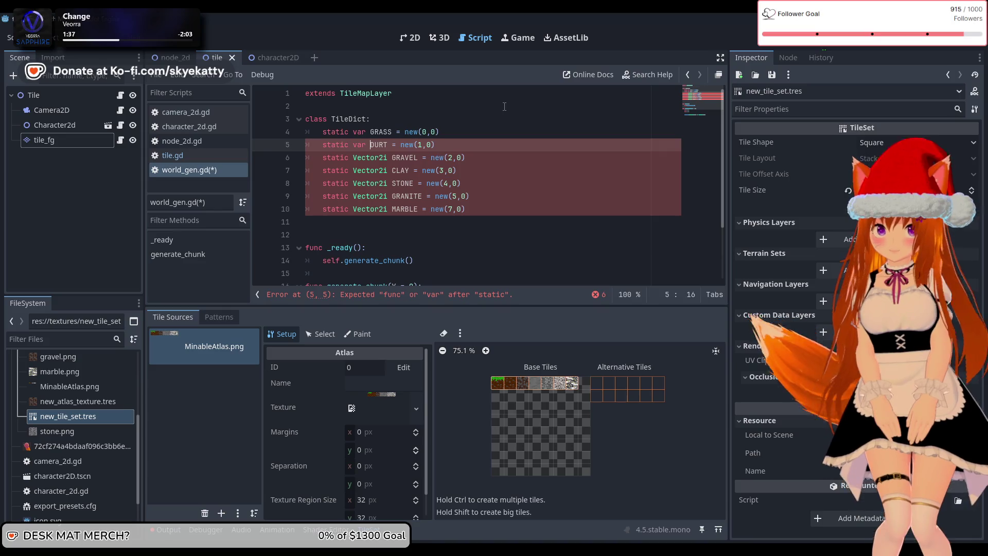
key(Down)
key(Right)
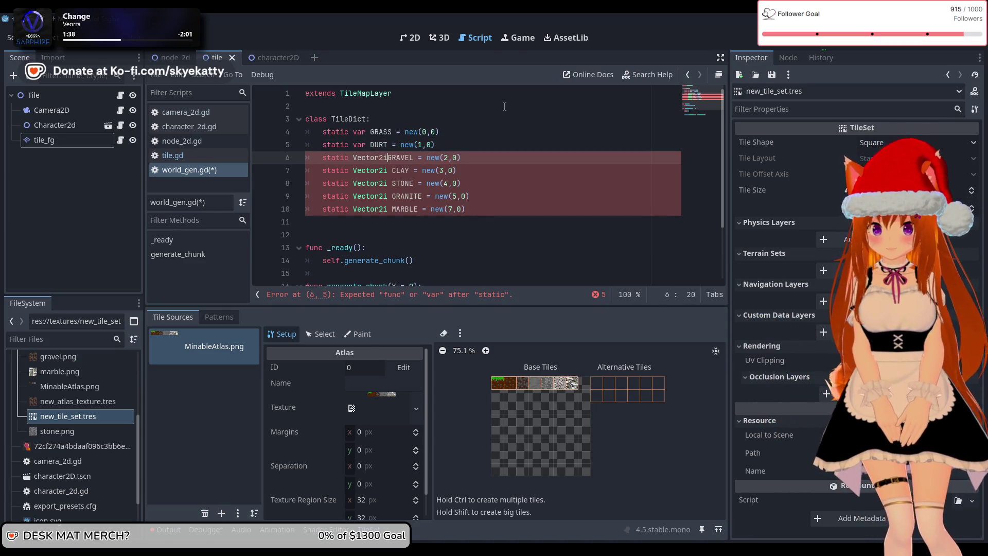
key(BackSpace)
key(BackSpace)
key(BackSpace)
key(Down)
key(Right)
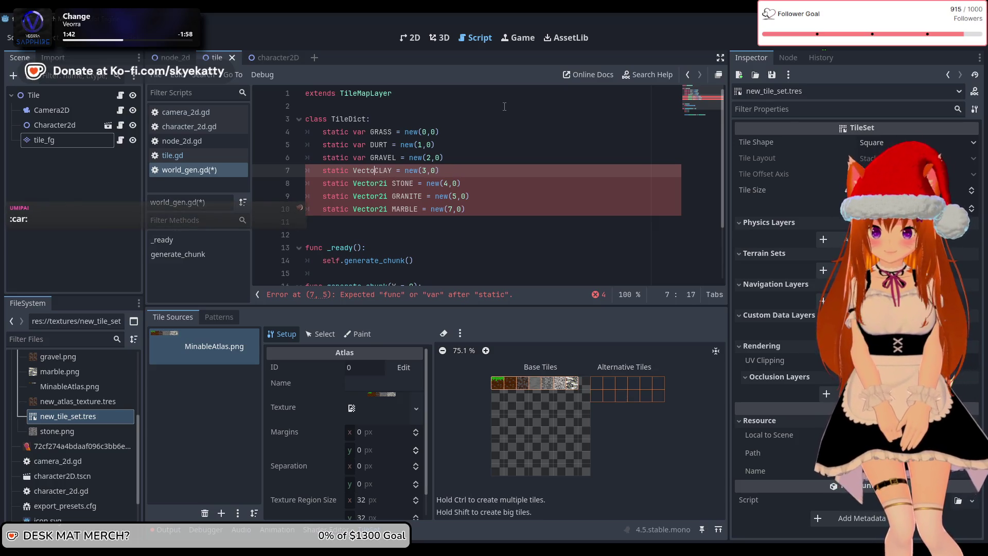
Step: Replace Vector2i with var on the STONE, GRANITE and MARBLE lines
key(Down)
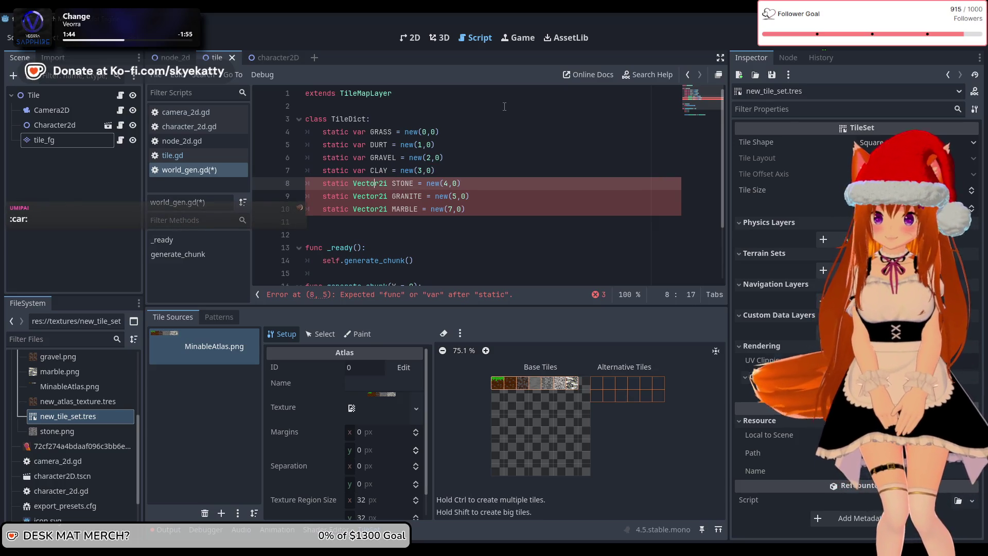
key(Right)
key(Right)
key(Right)
key(Delete)
key(BackSpace)
key(BackSpace)
key(BackSpace)
text(var)
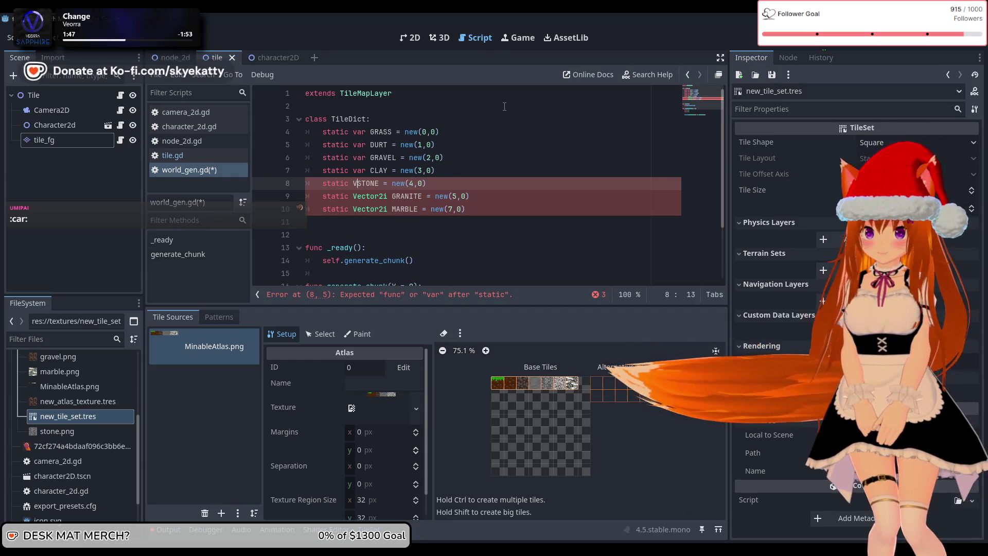
key(Down)
key(Right)
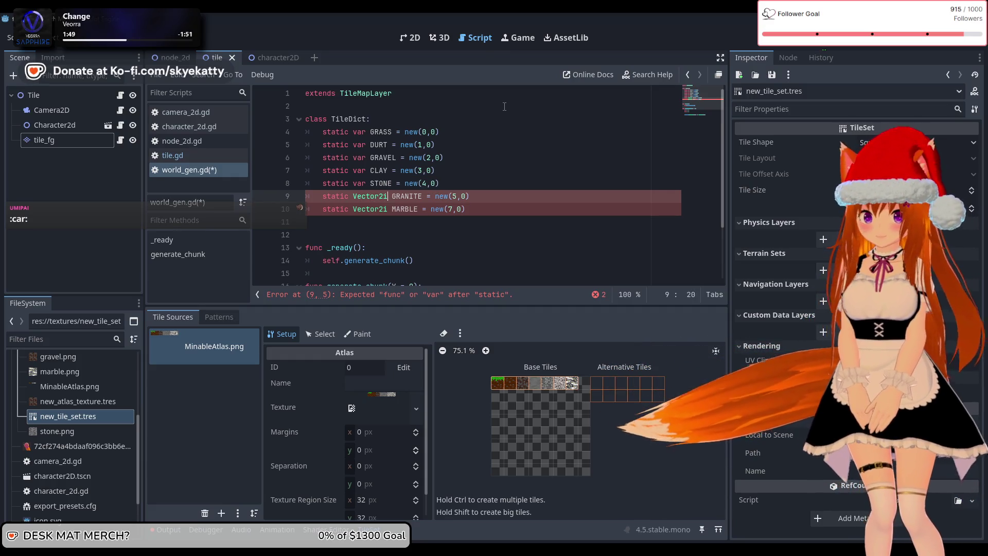
key(Delete)
key(Delete)
key(Delete)
key(BackSpace)
key(BackSpace)
key(BackSpace)
key(BackSpace)
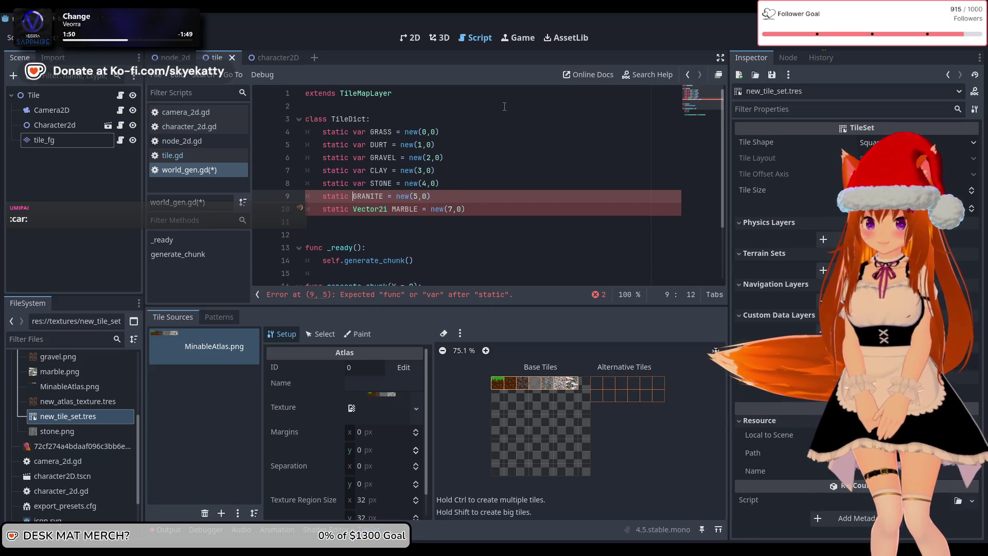
text(var)
key(Down)
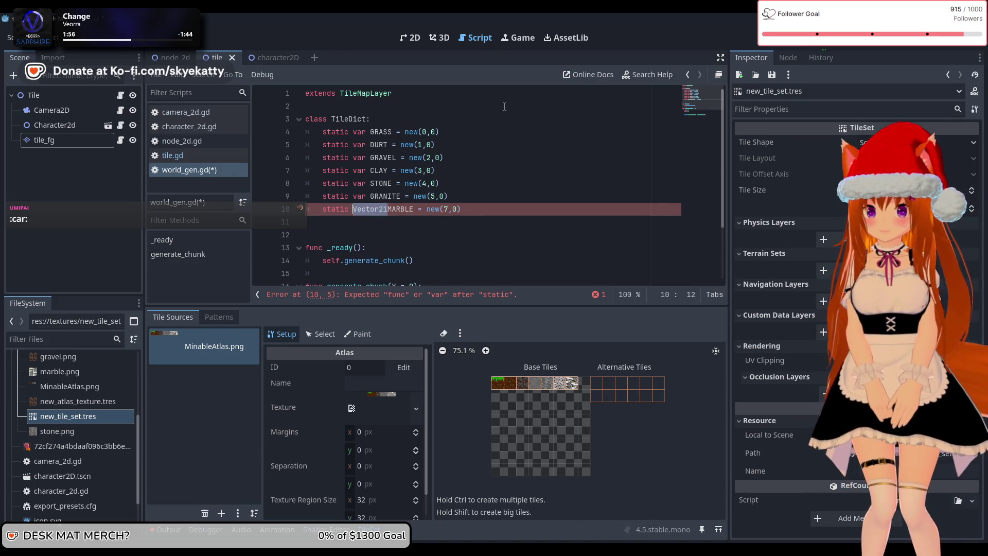
key(Delete)
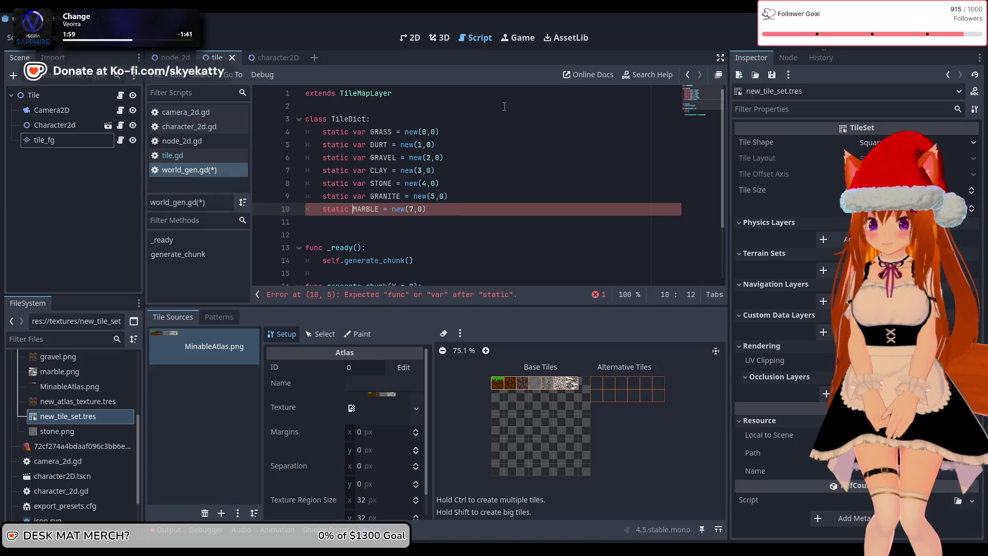
text(var)
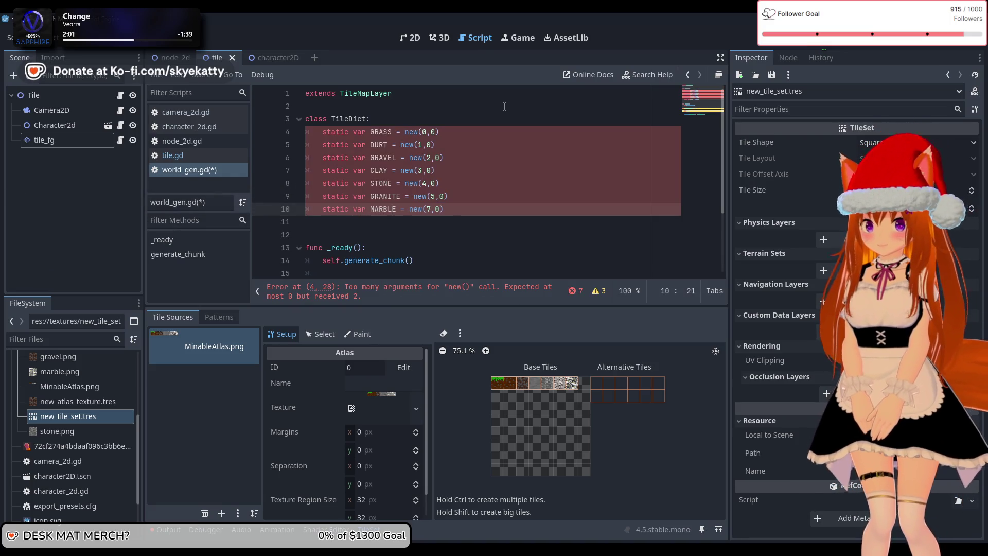
Step: Add a ': Vector2i' type annotation after GRANITE and MARBLE
key(Up)
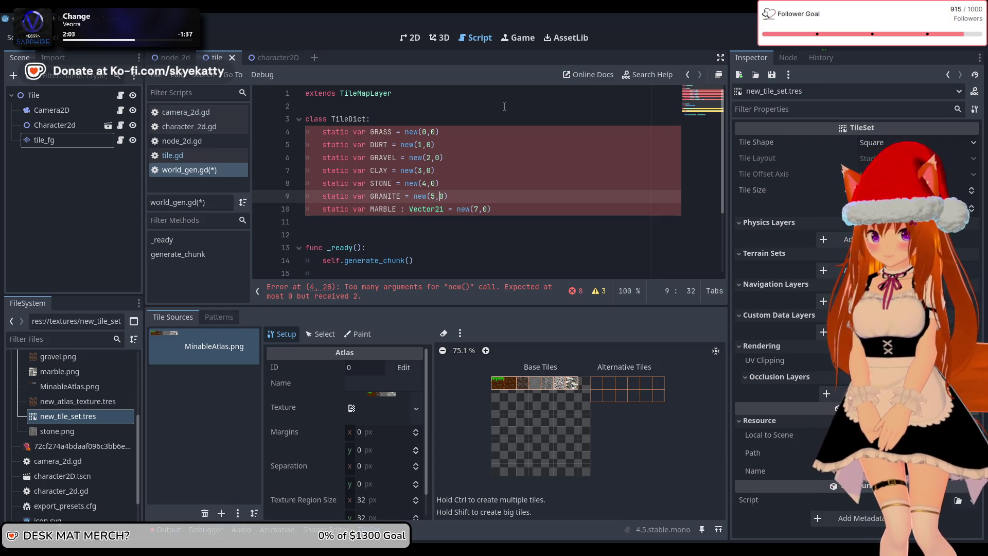
key(Left)
key(Left)
key(Left)
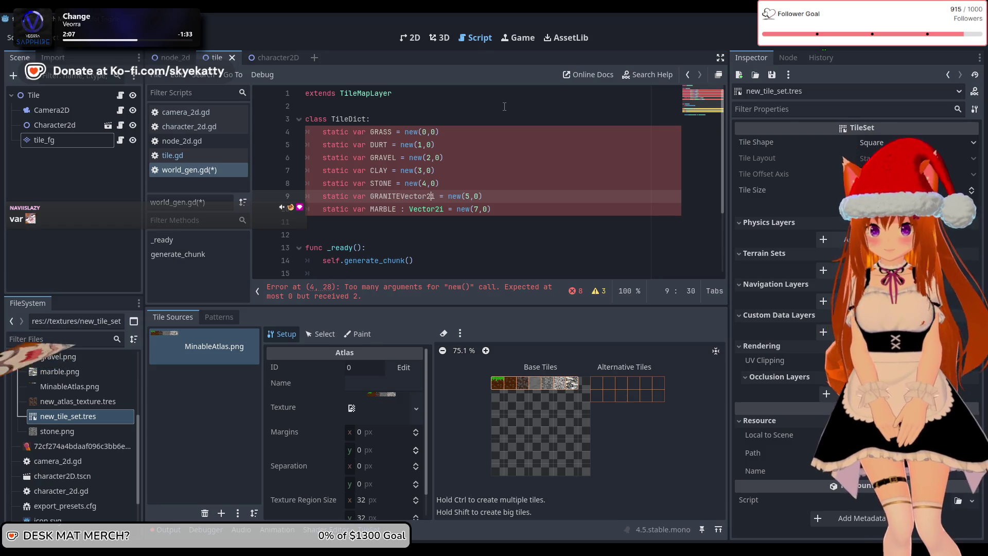
key(Left)
key(Left)
key(Left)
text(:)
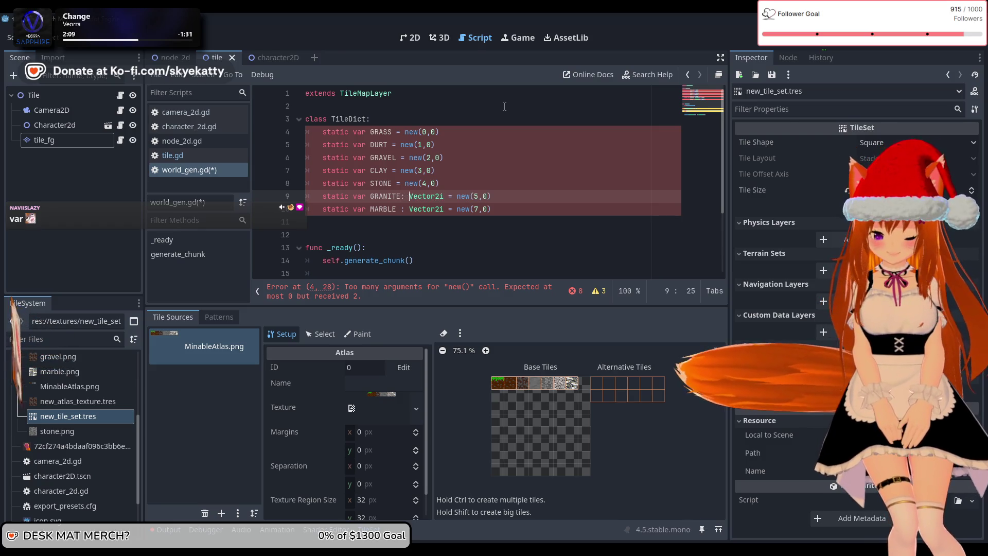
key(Down)
key(Left)
key(Left)
key(BackSpace)
key(Up)
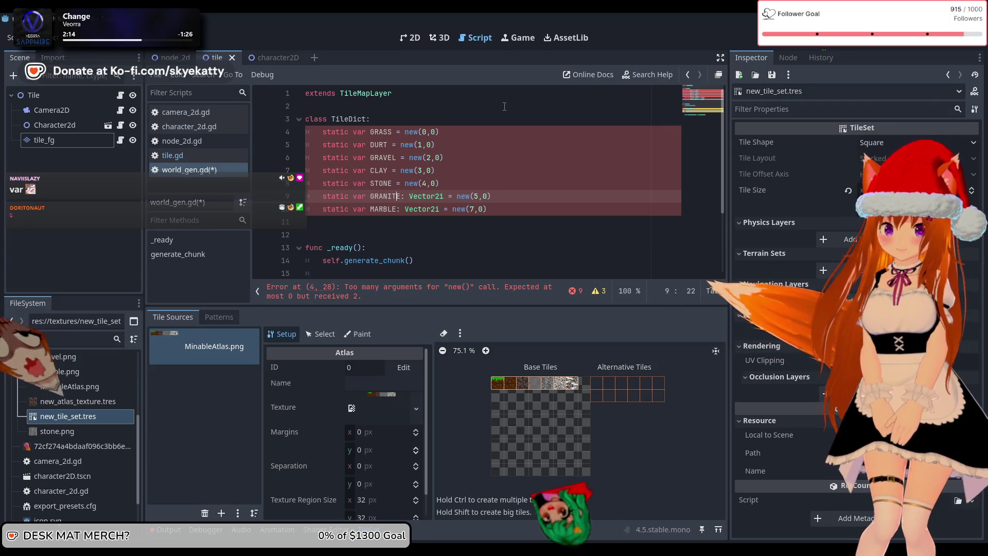
Step: Add ': Vector2i' after CLAY, STONE, GRAVEL, DURT and GRASS
key(Up)
key(Up)
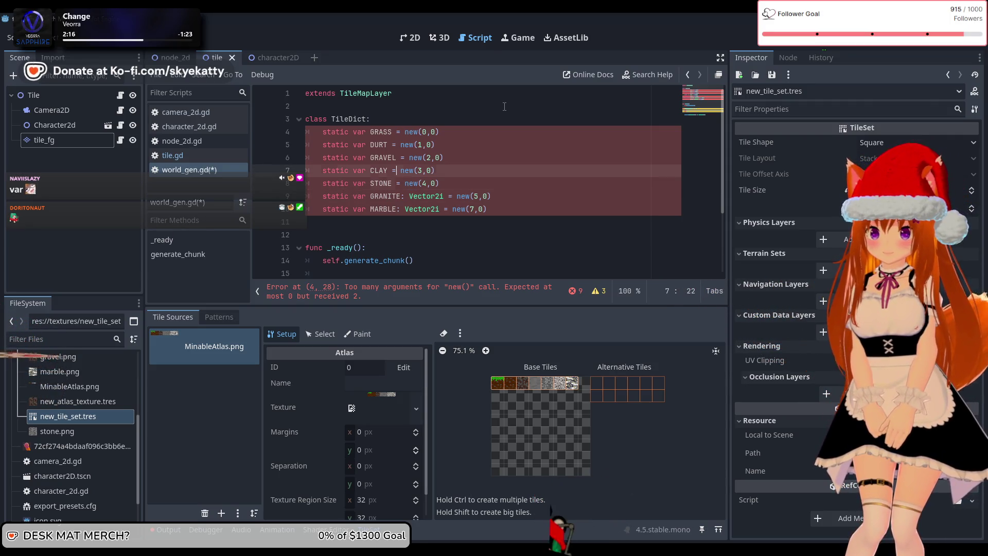
key(Down)
key(ctrl+z)
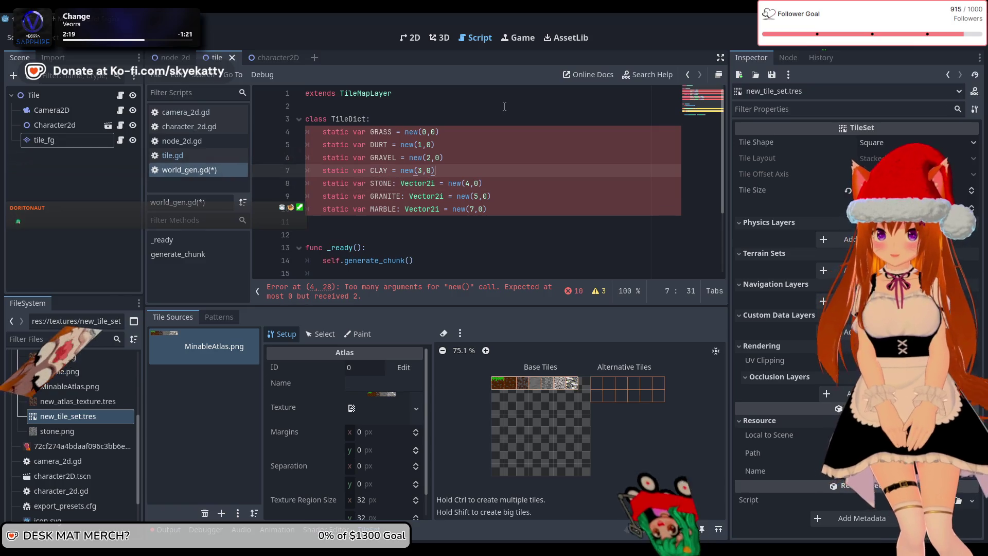
key(Left)
key(Left)
key(Left)
text(:)
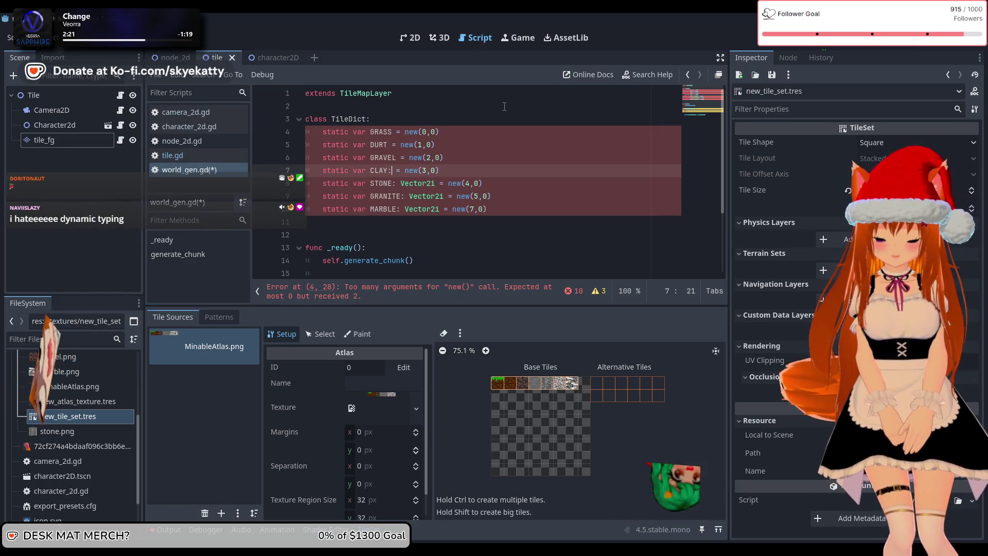
text( Vector2i)
key(Up)
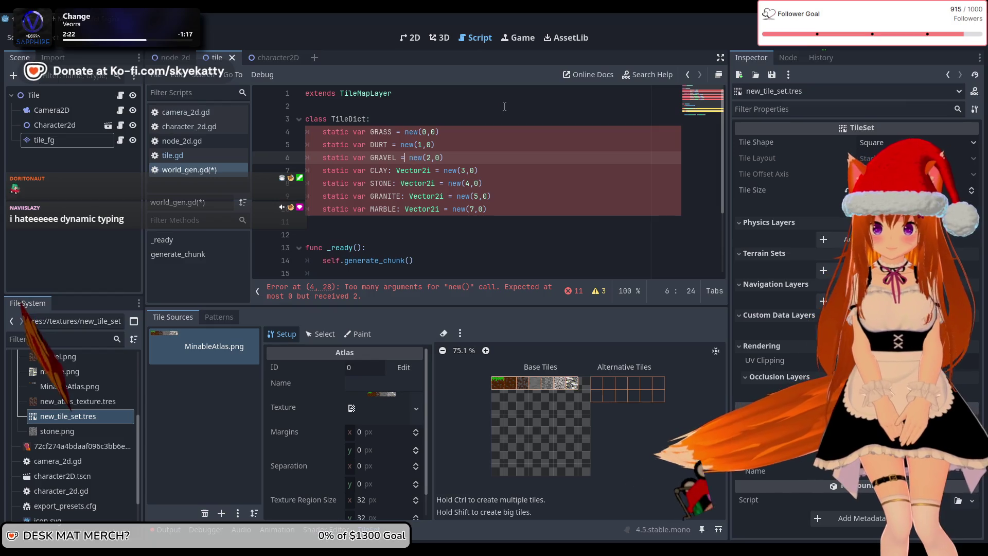
key(ctrl+z)
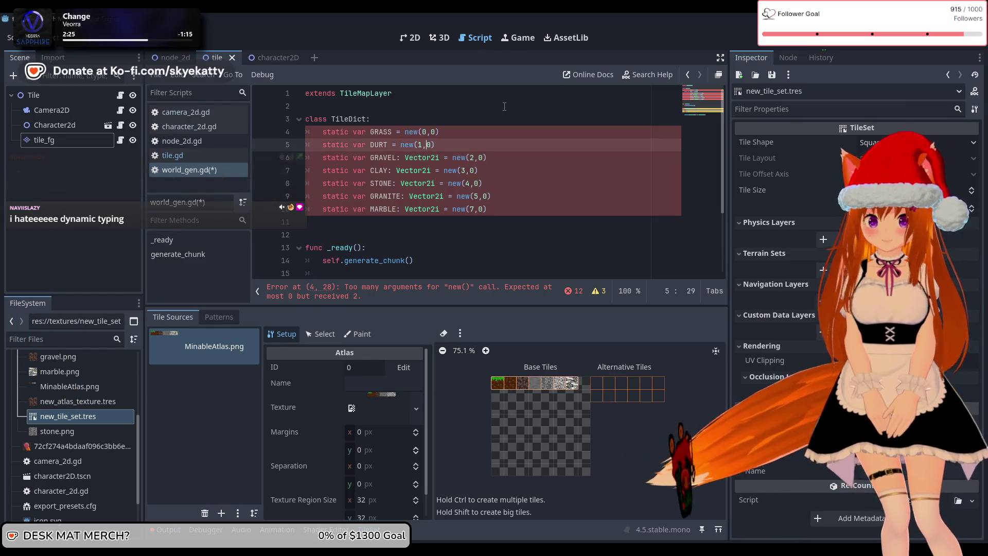
key(Left)
key(Left)
key(Left)
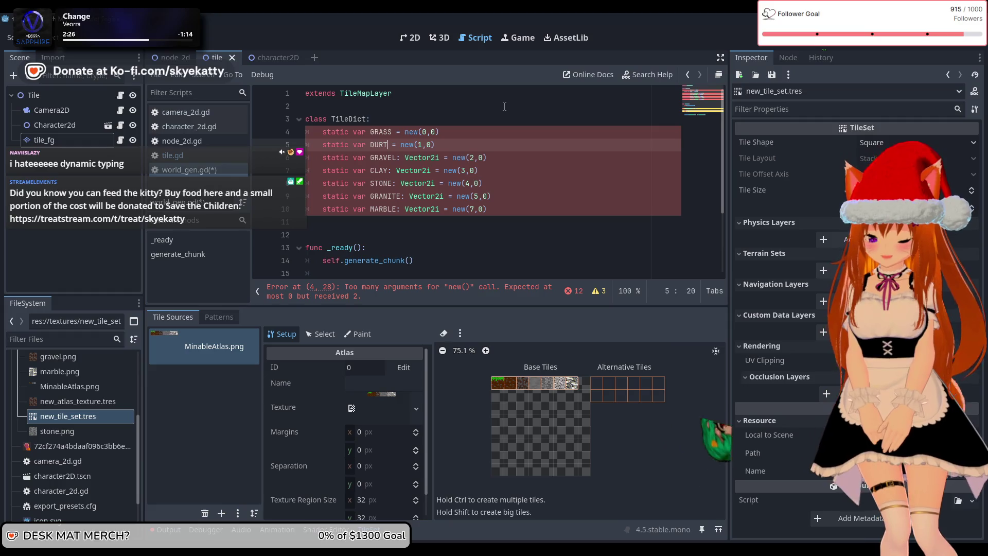
text(: )
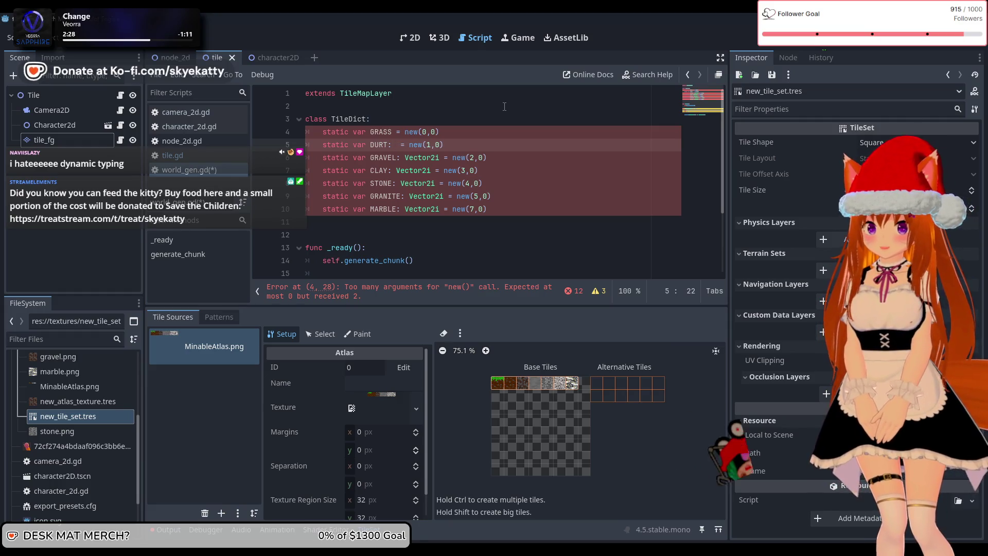
text(Vector2i)
key(Up)
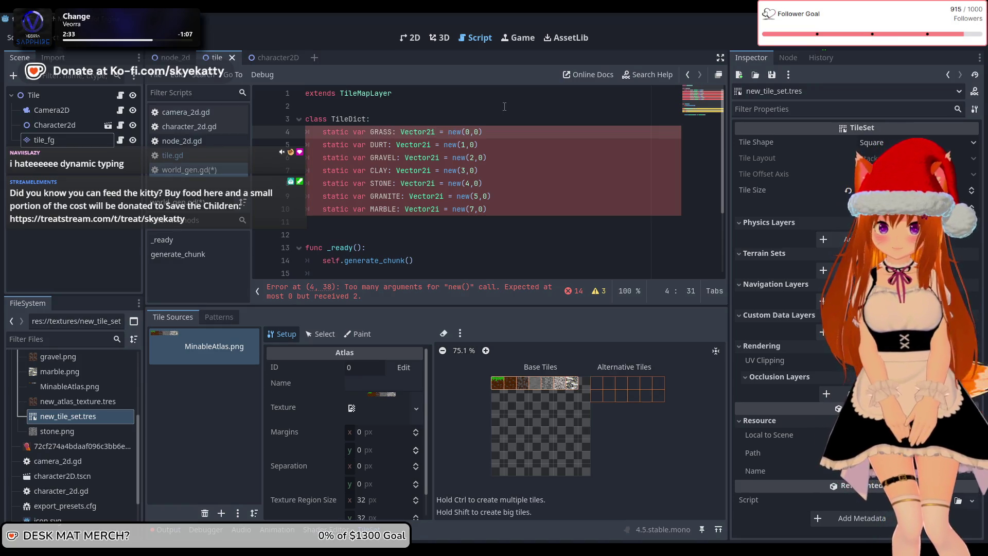
click(504, 106)
click(527, 136)
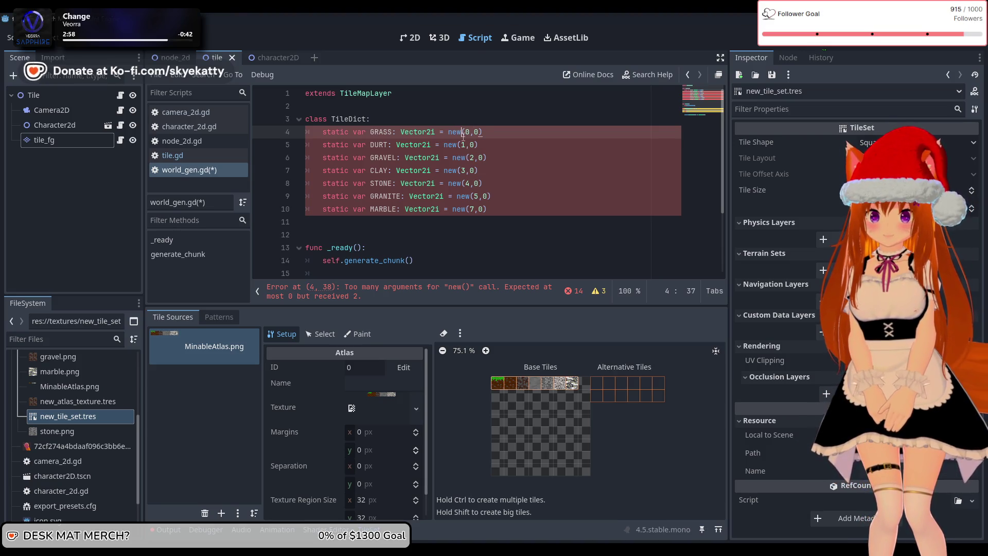
Step: Try wrapping GRASS's value in angle brackets, then remove the stray characters
click(457, 145)
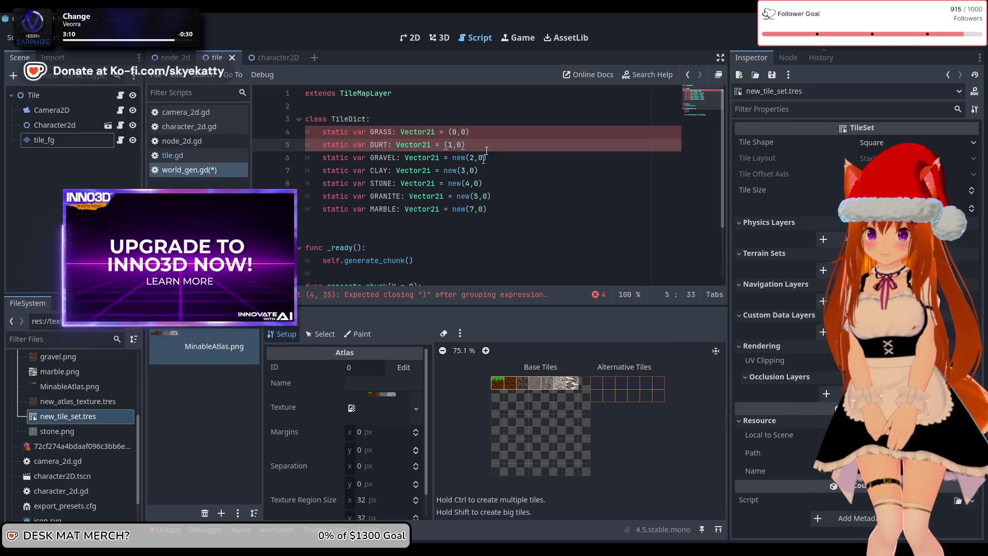
click(477, 134)
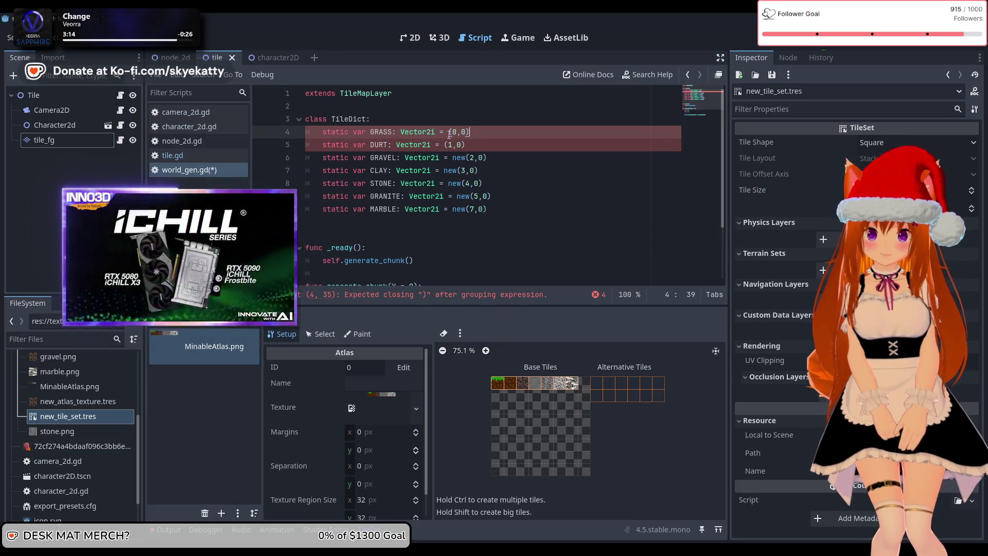
key(BackSpace)
text(<)
click(508, 134)
key(BackSpace)
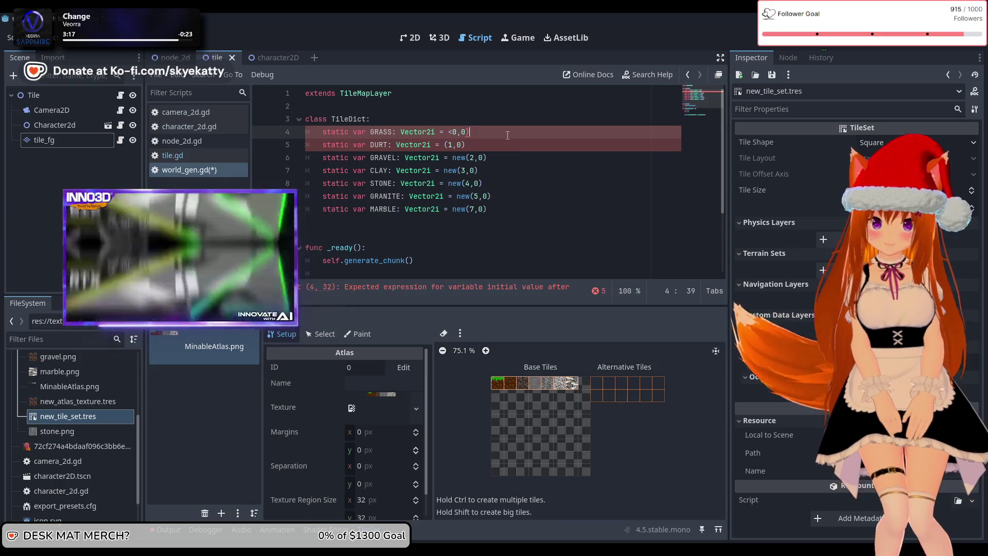
text(>)
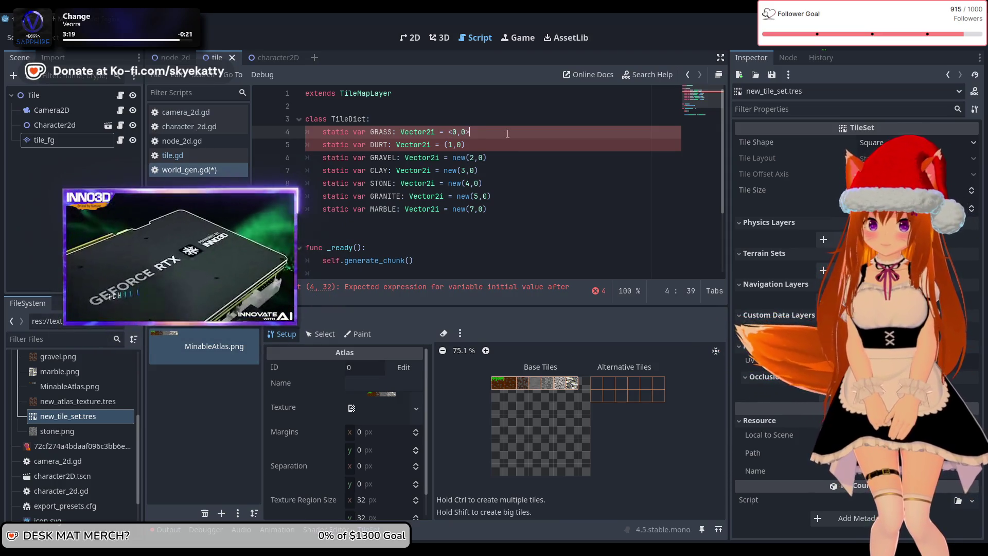
key(Down)
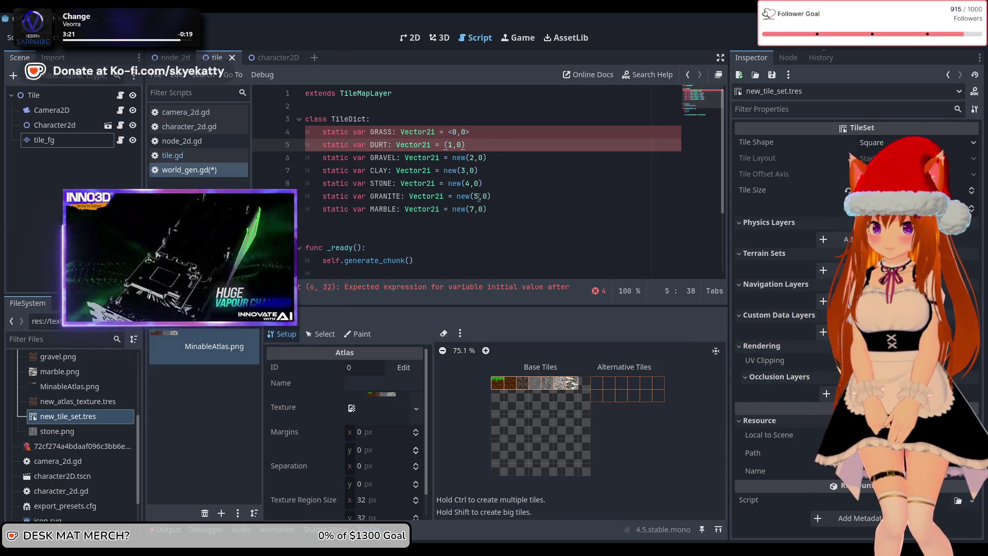
click(498, 135)
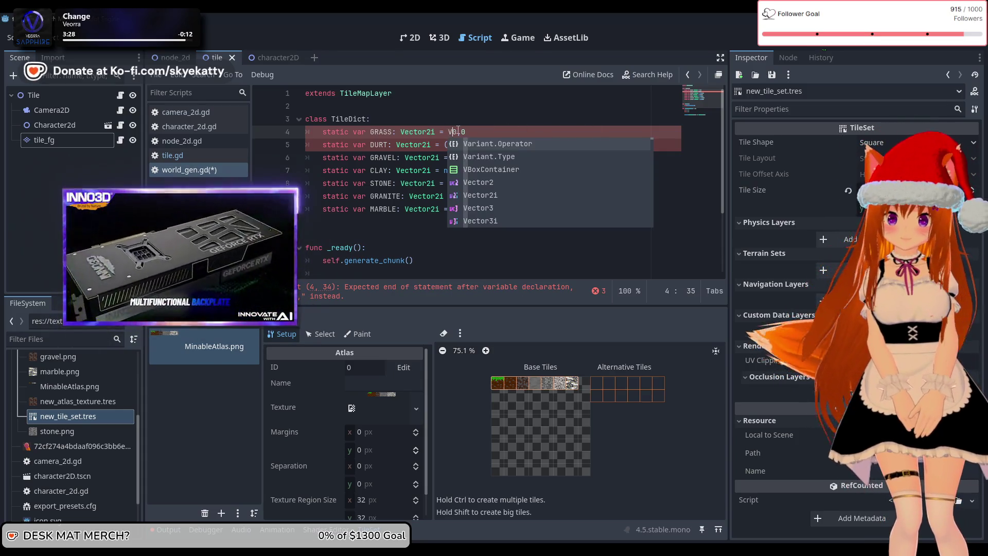
key(BackSpace)
Step: Set GRASS = Vector2i(0,0) and delete DURT's ': Vector2i' annotation
drag(435, 131, 402, 132)
key(ctrl+c)
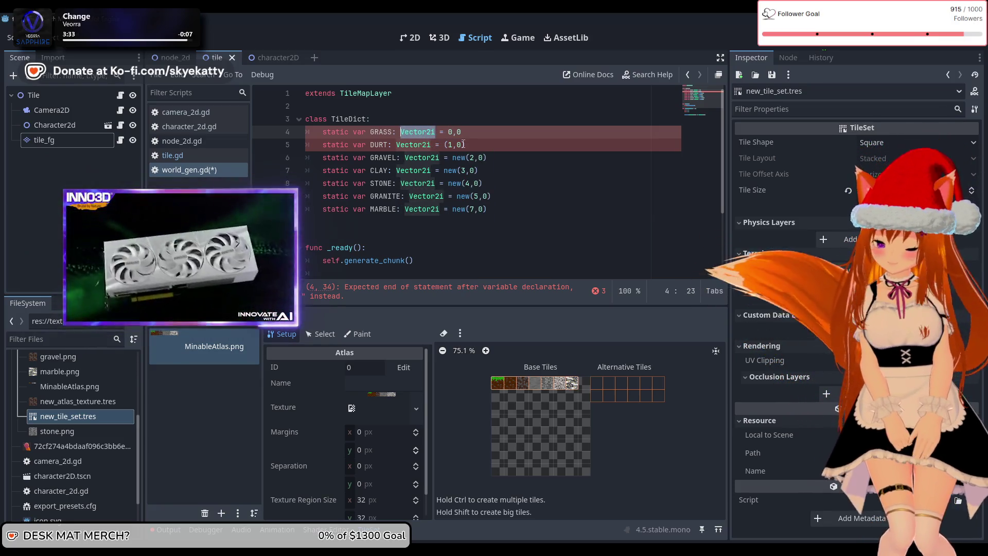
key(BackSpace)
key(BackSpace)
key(BackSpace)
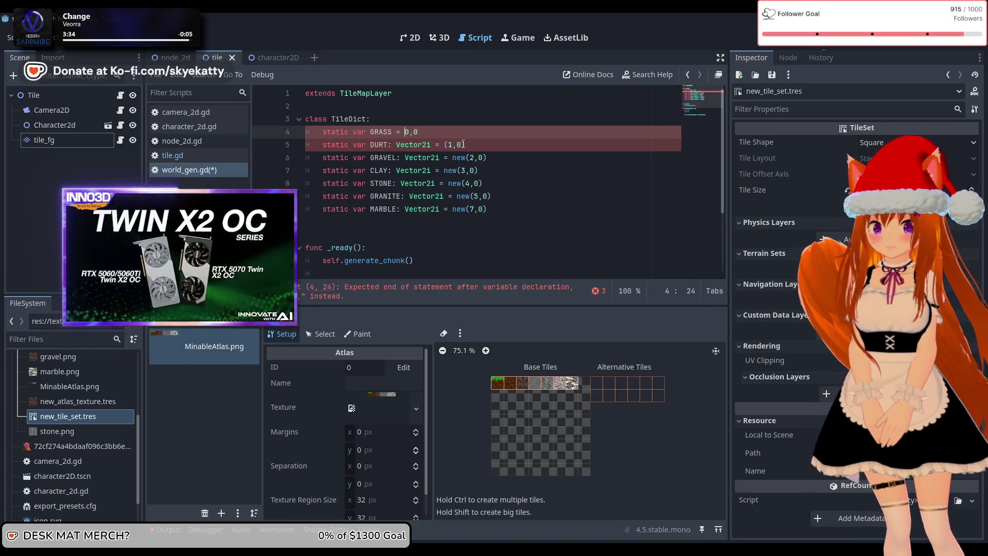
key(ctrl+v)
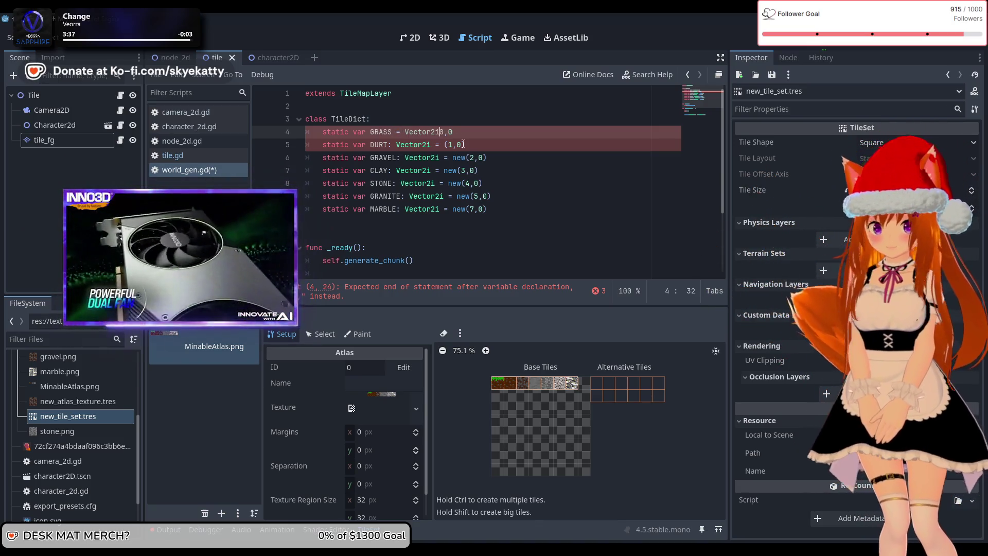
text(()
key(End)
text())
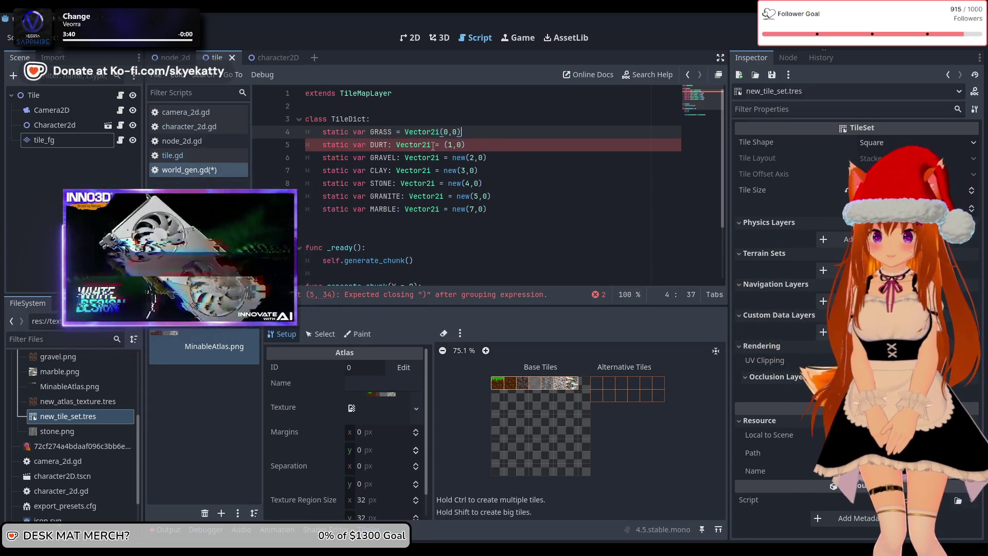
drag(436, 145, 418, 145)
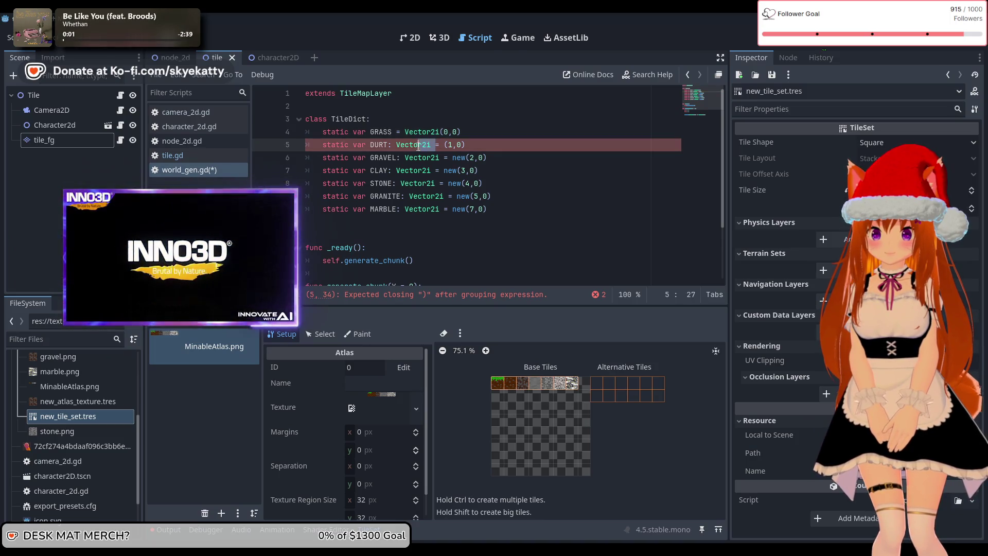
key(BackSpace)
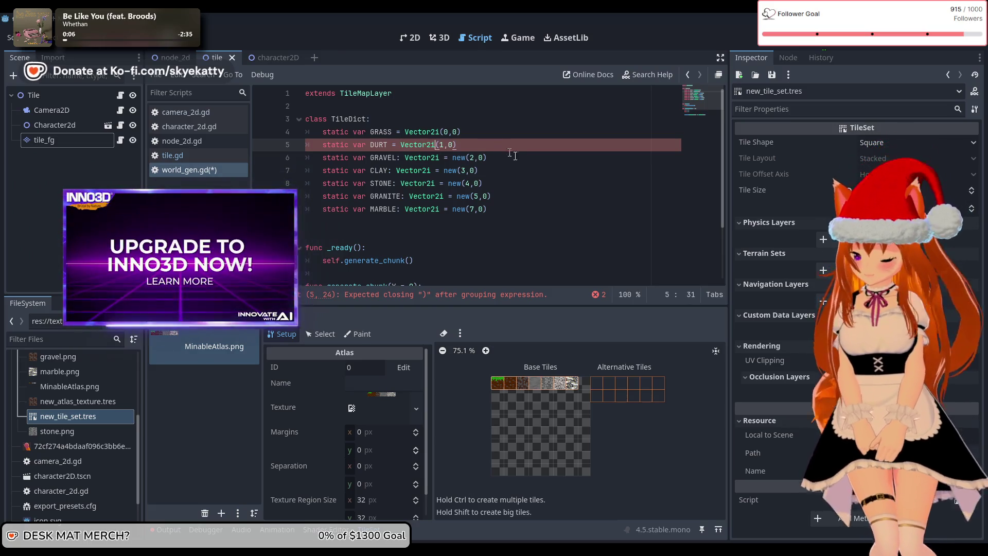
Step: Replace the new(...) calls with Vector2i(...) on the GRAVEL, CLAY, STONE and GRANITE lines
double_click(455, 158)
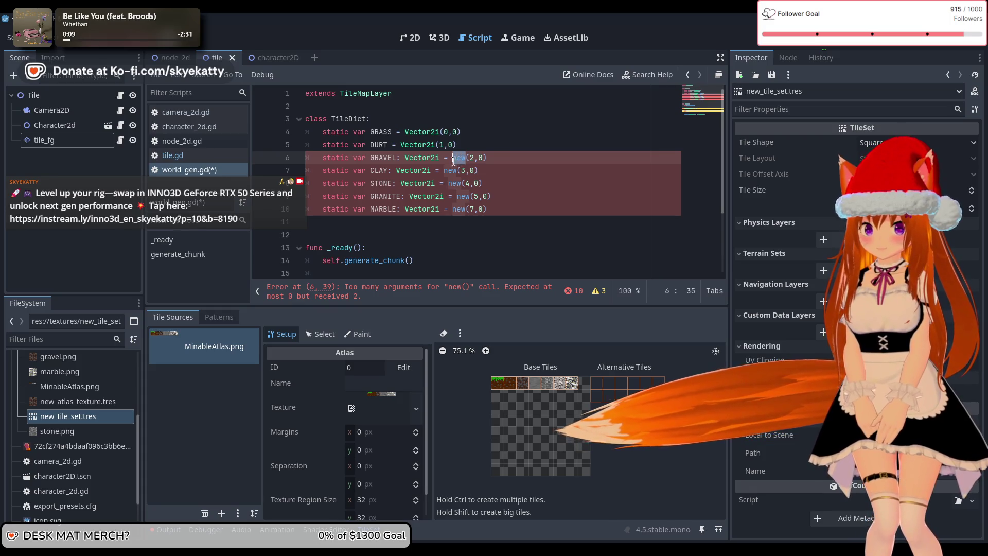
text(Vector2i)
double_click(450, 171)
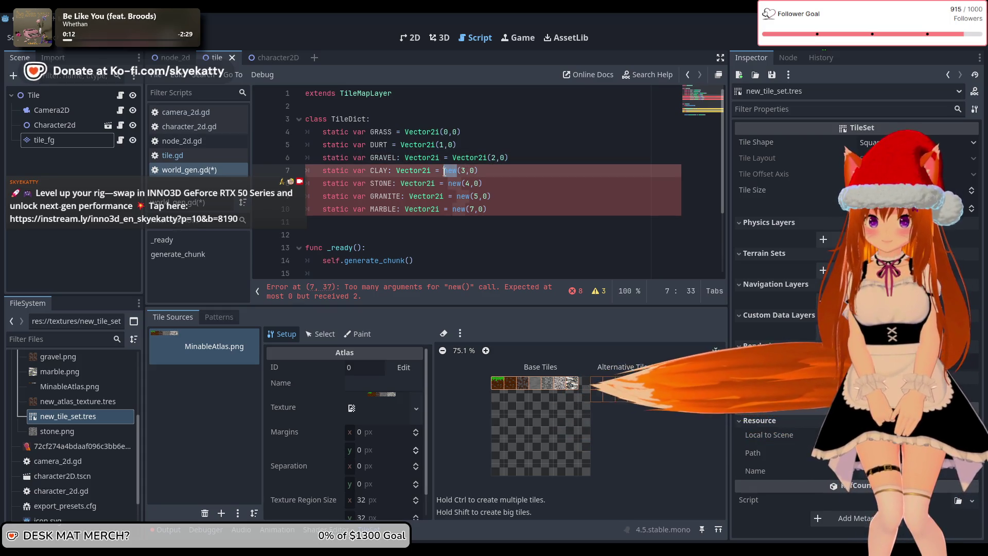
text(Vector2i)
double_click(454, 184)
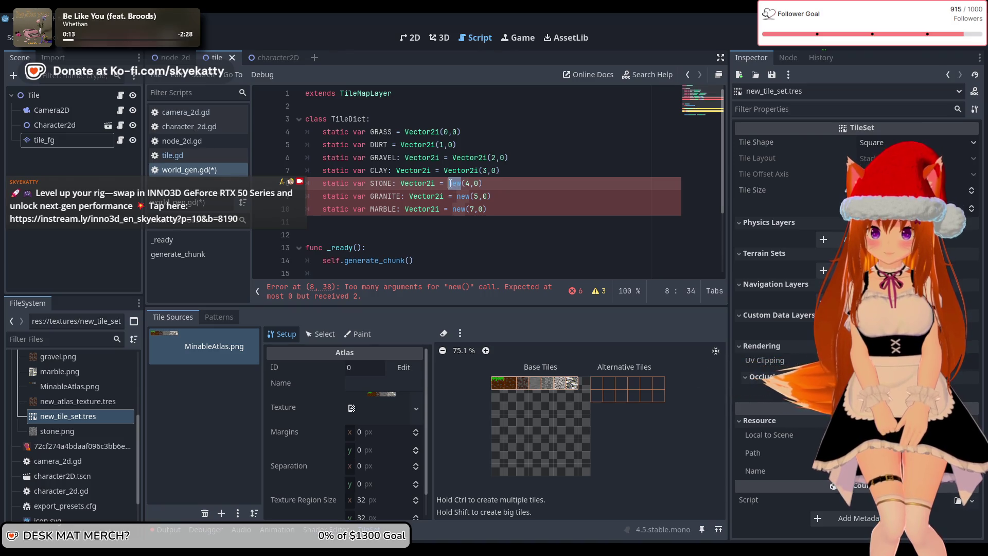
text(Vector2i)
click(471, 196)
text(Vector2i)
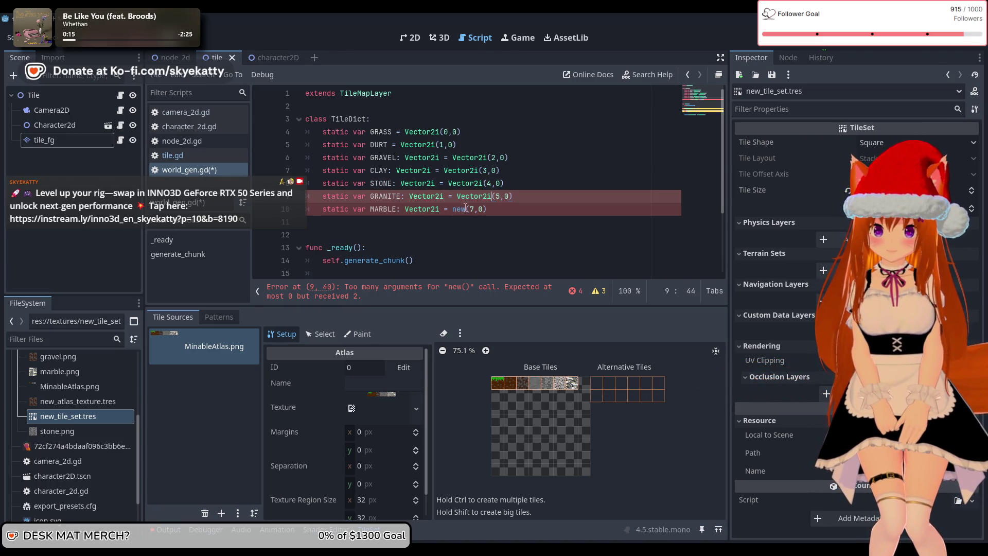
click(462, 209)
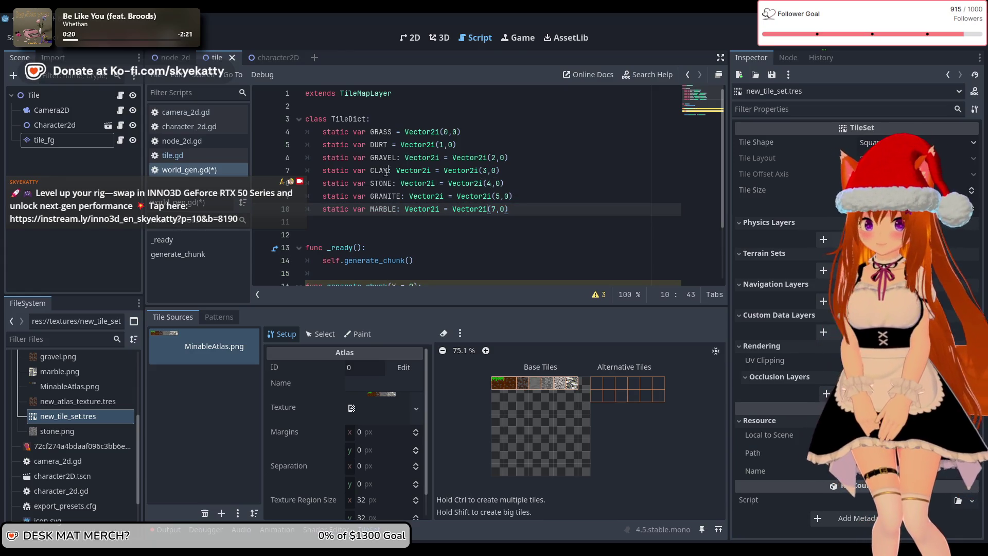
Step: Delete the ': Vector2i' type hints from the TileDict constants, starting with GRAVEL and CLAY
drag(440, 159, 435, 159)
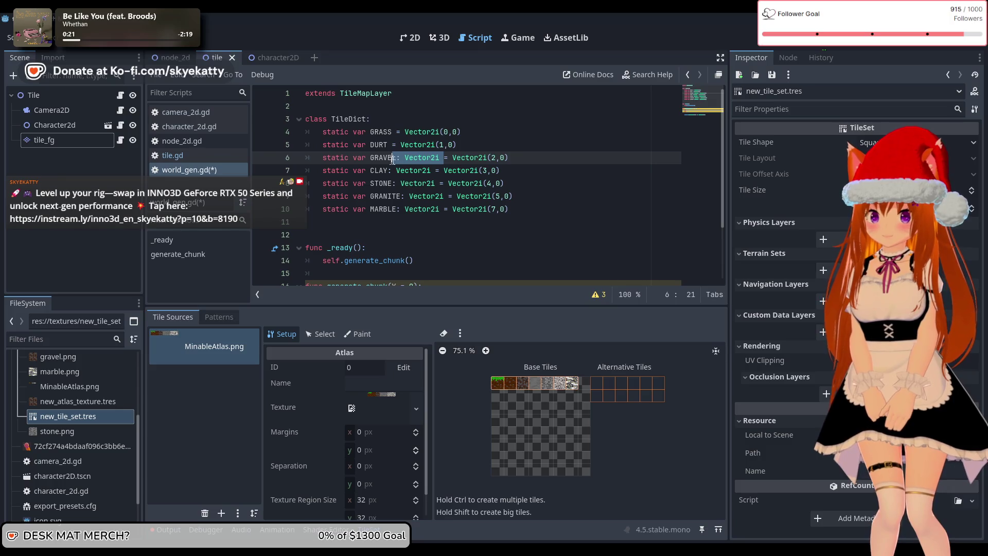
key(BackSpace)
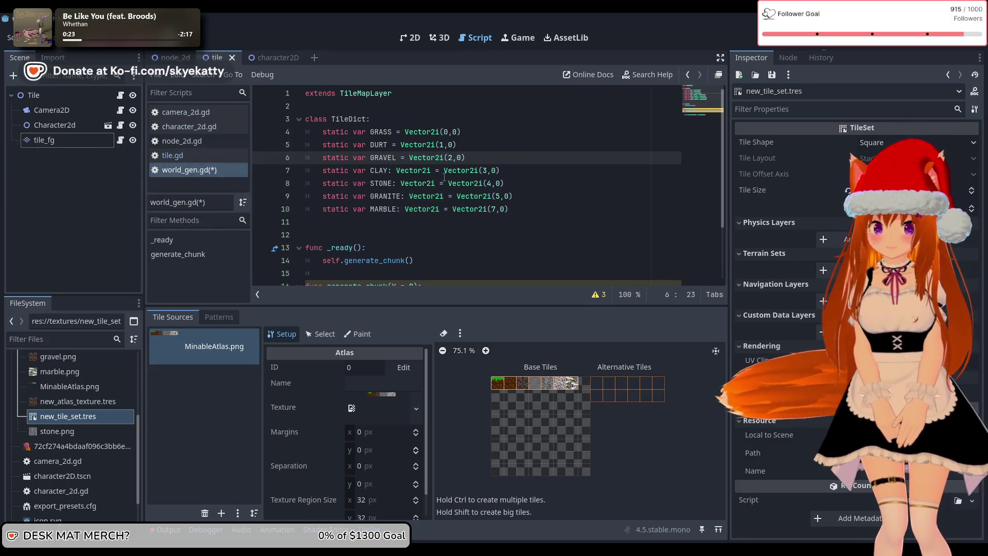
mouse_move(436, 170)
mouse_down()
mouse_move(388, 171)
mouse_move(397, 184)
mouse_move(446, 197)
mouse_move(399, 197)
mouse_move(405, 210)
mouse_up()
key(BackSpace)
key(BackSpace)
key(BackSpace)
key(BackSpace)
key(BackSpace)
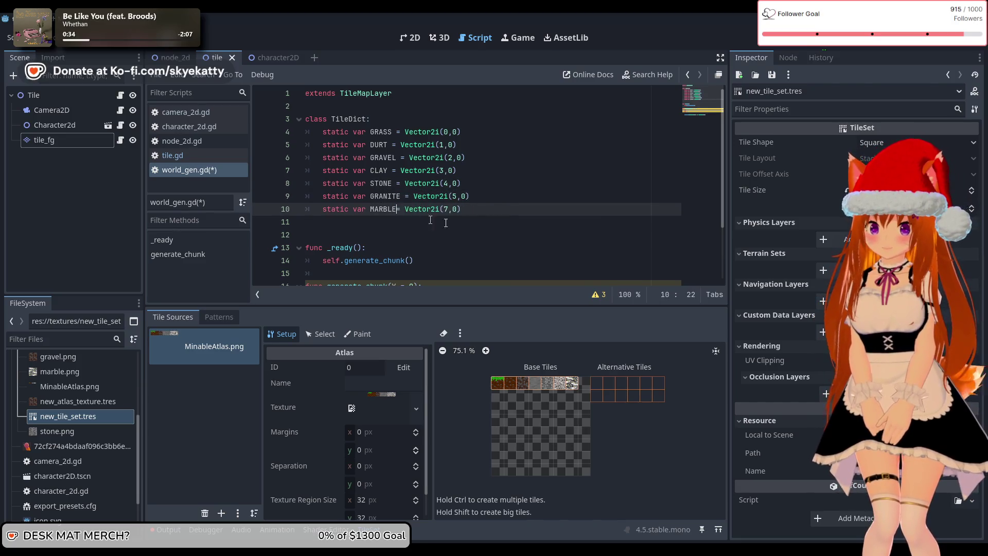
click(447, 233)
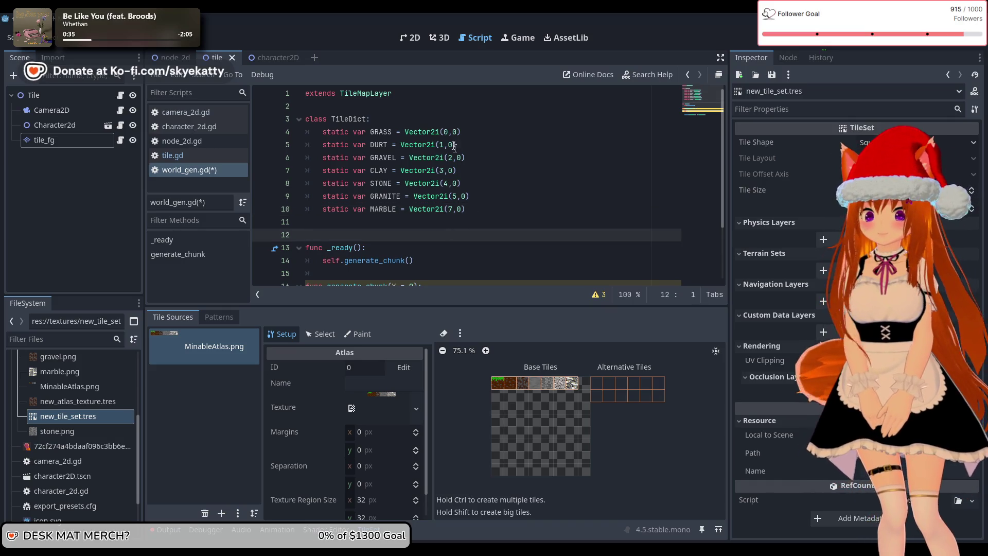
click(310, 119)
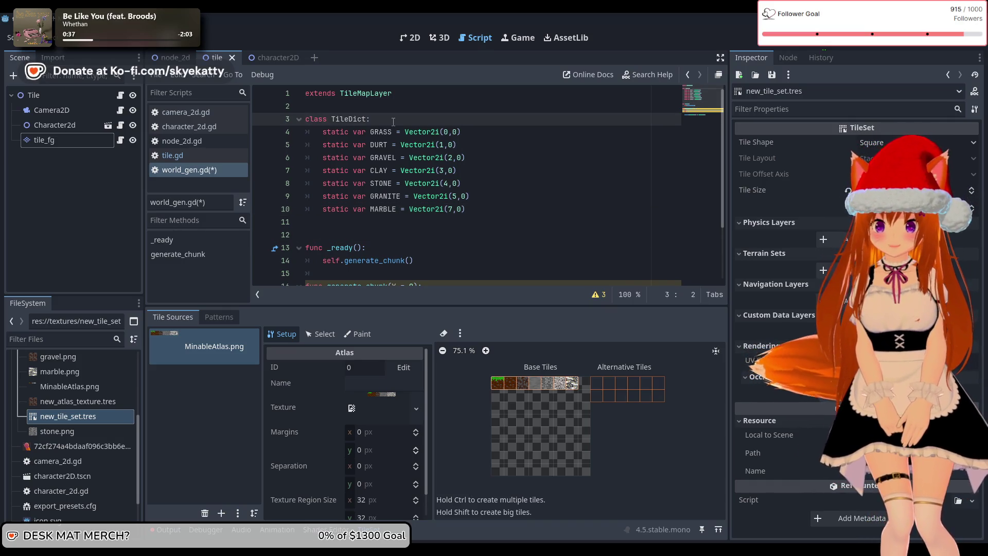
text(st)
key(BackSpace)
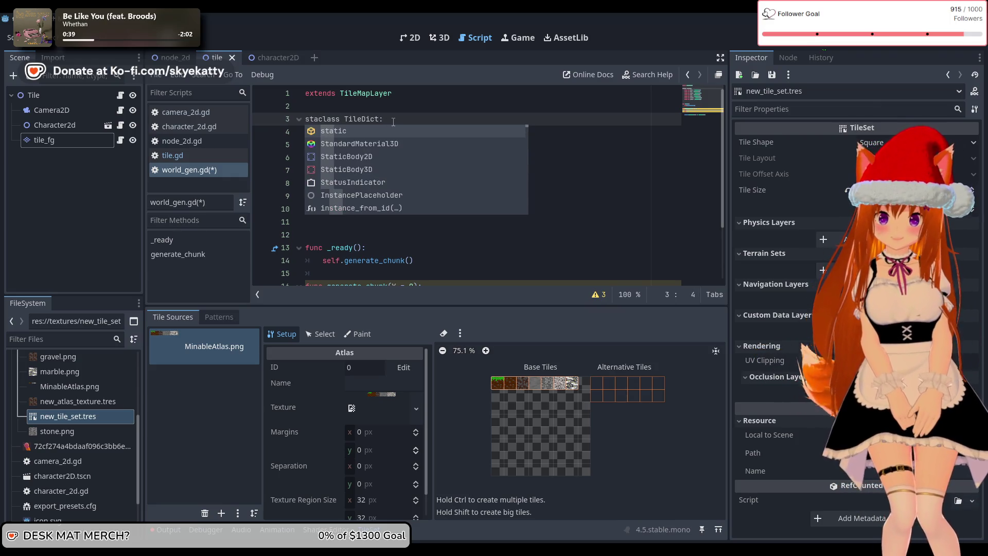
text(tic)
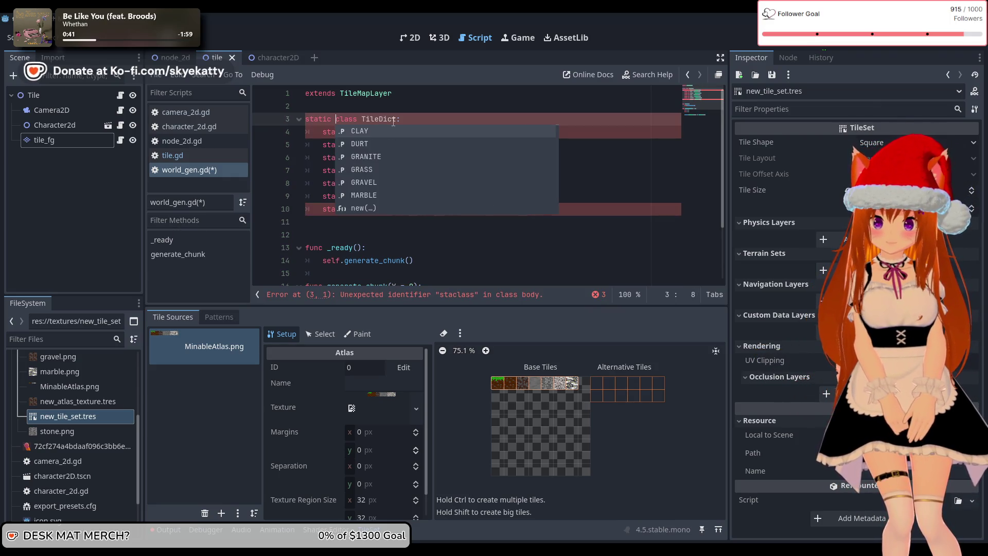
click(415, 108)
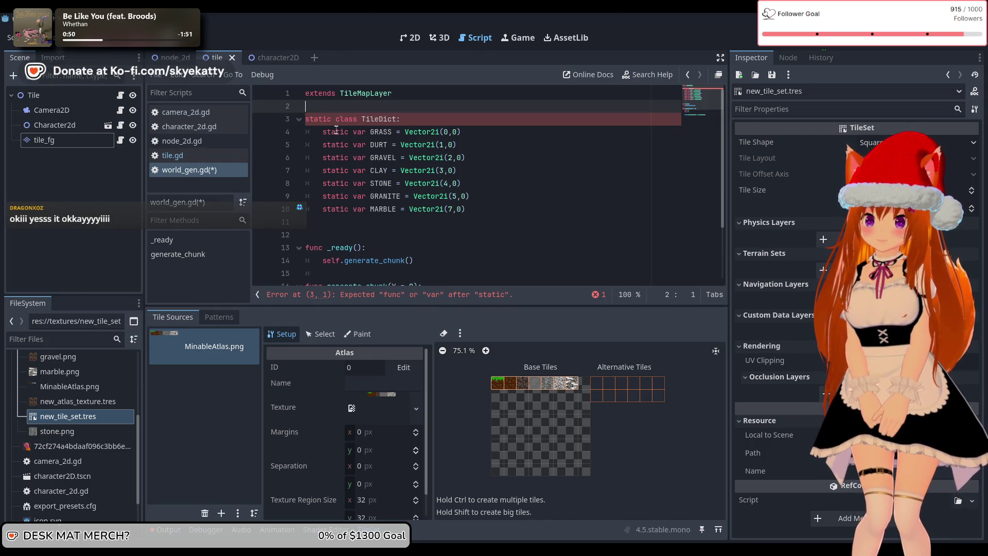
drag(338, 121, 293, 120)
key(BackSpace)
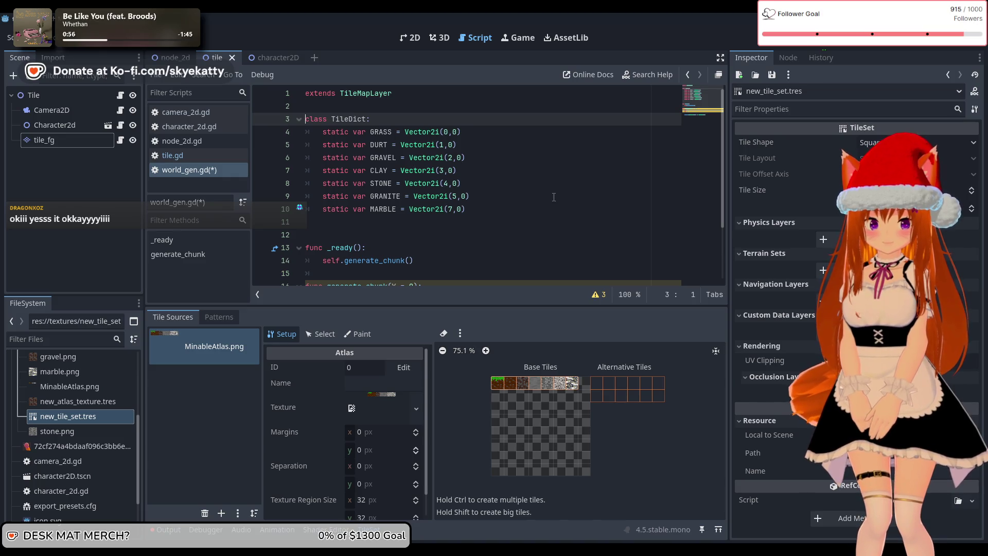
key(Down)
key(Down)
key(Down)
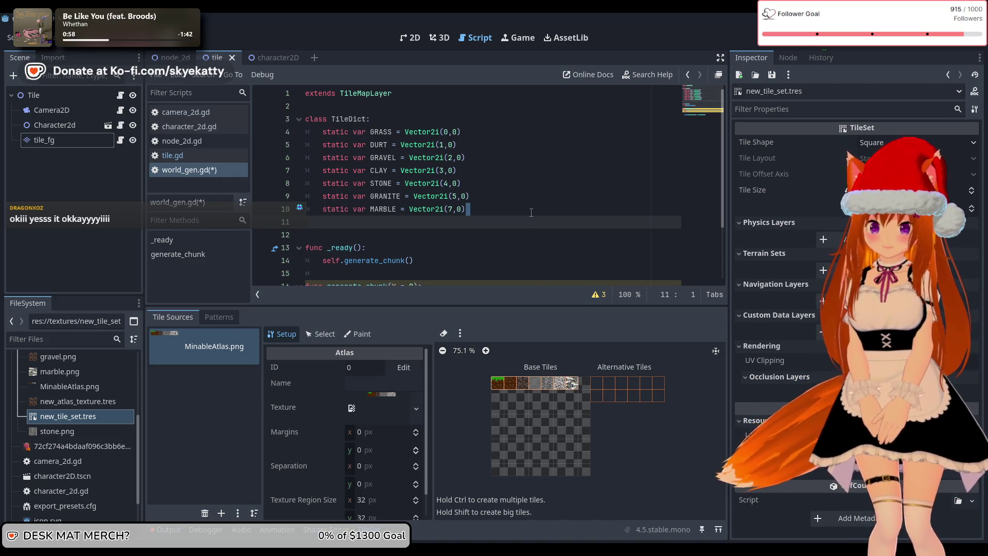
click(522, 214)
click(490, 239)
key(Down)
key(Down)
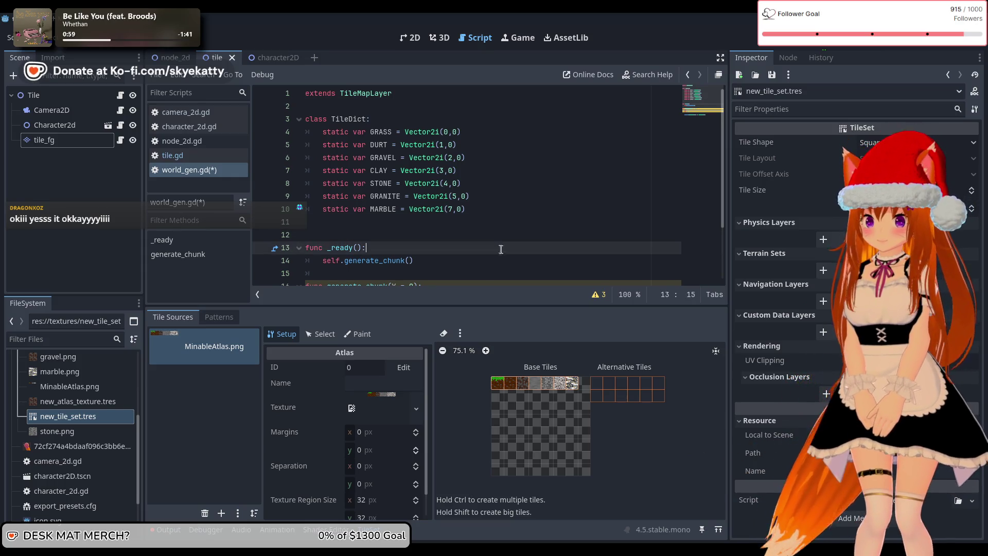
scroll(486, 211, down, 1)
click(481, 198)
scroll(553, 217, down, 1)
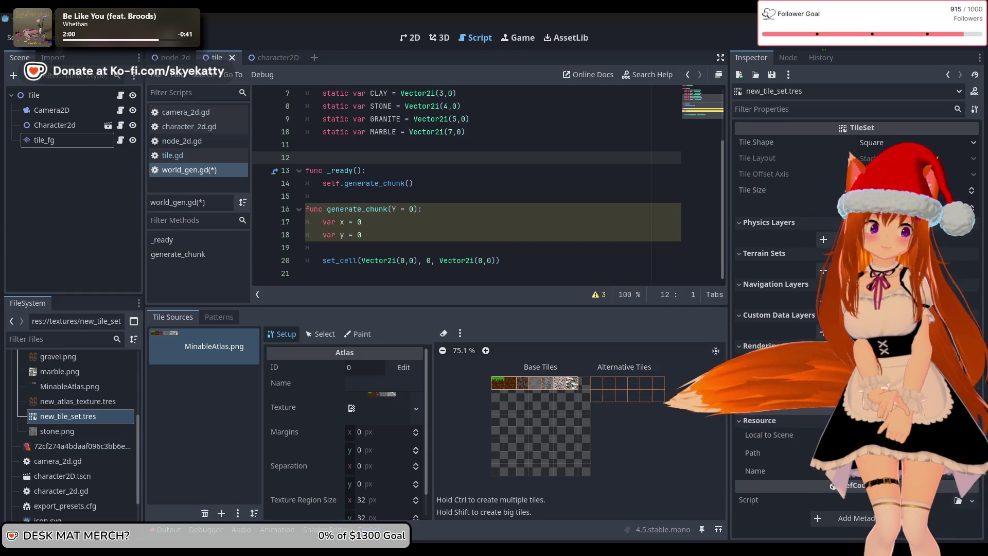
scroll(424, 164, up, 2)
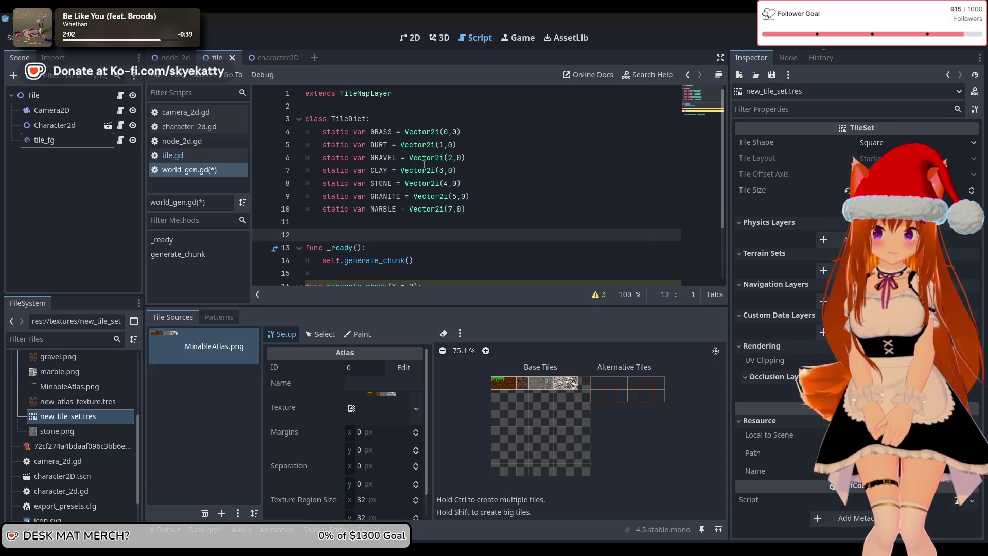
scroll(424, 164, down, 1)
scroll(459, 189, up, 1)
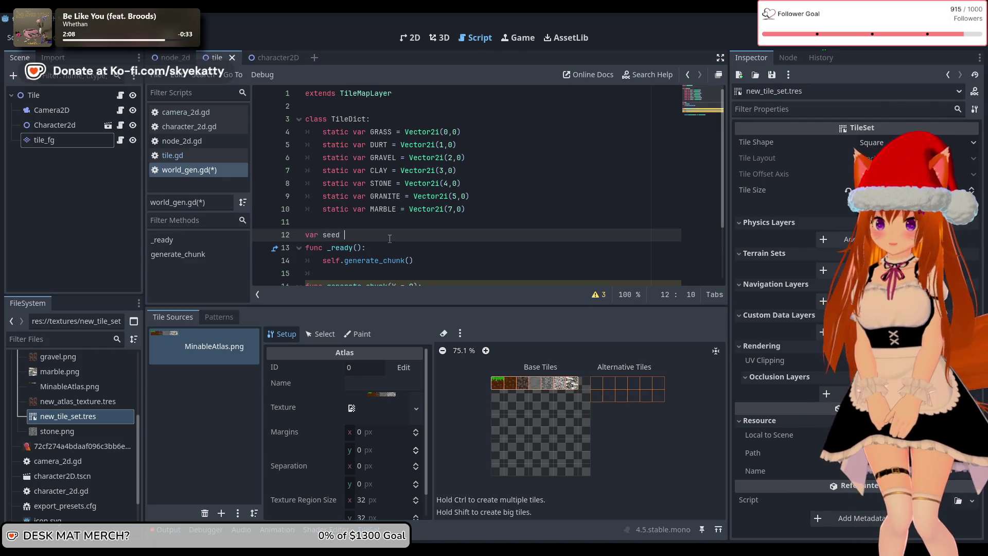
Step: Leave 'var seed' as a bare declaration with no initial value, dismissing the completion suggestions
key(ctrl+space)
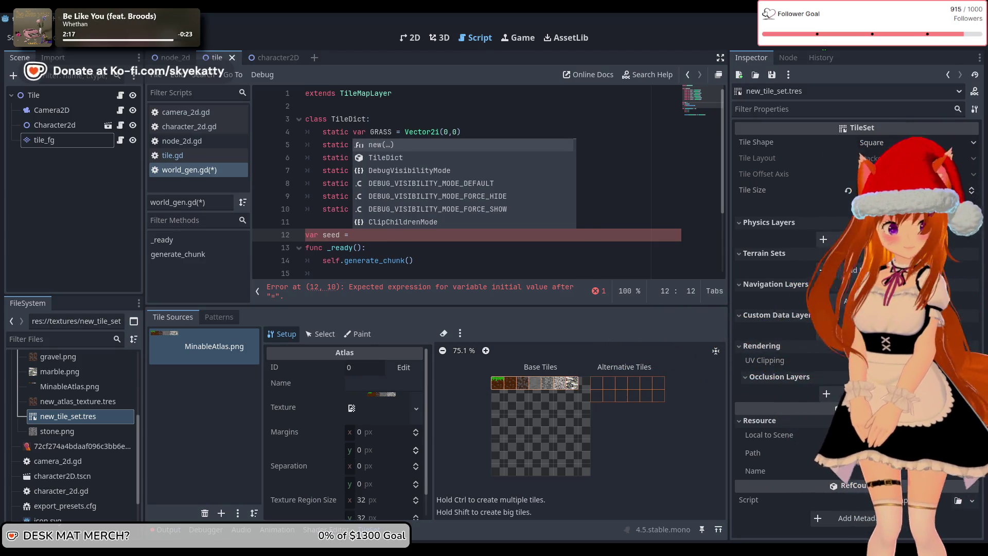
click(365, 234)
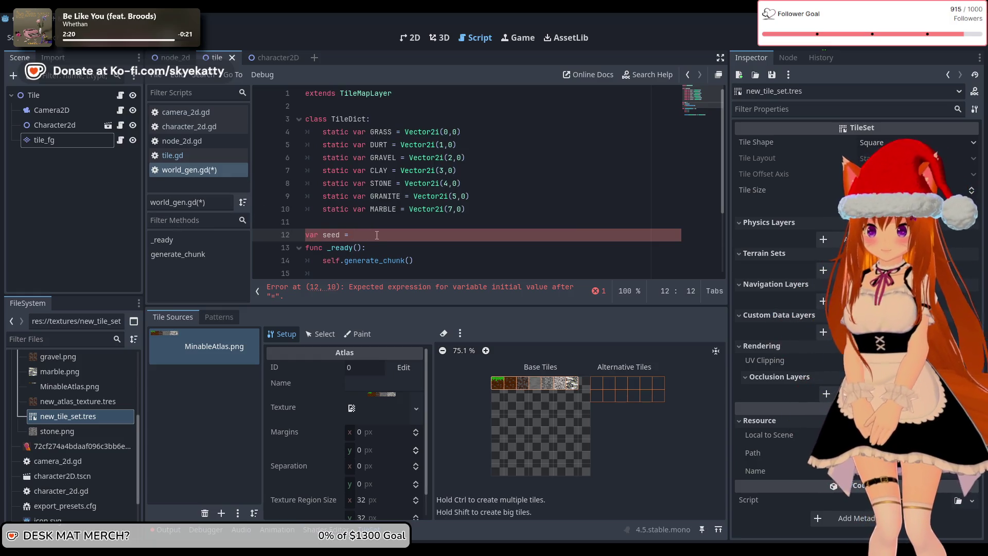
click(408, 245)
scroll(407, 243, down, 2)
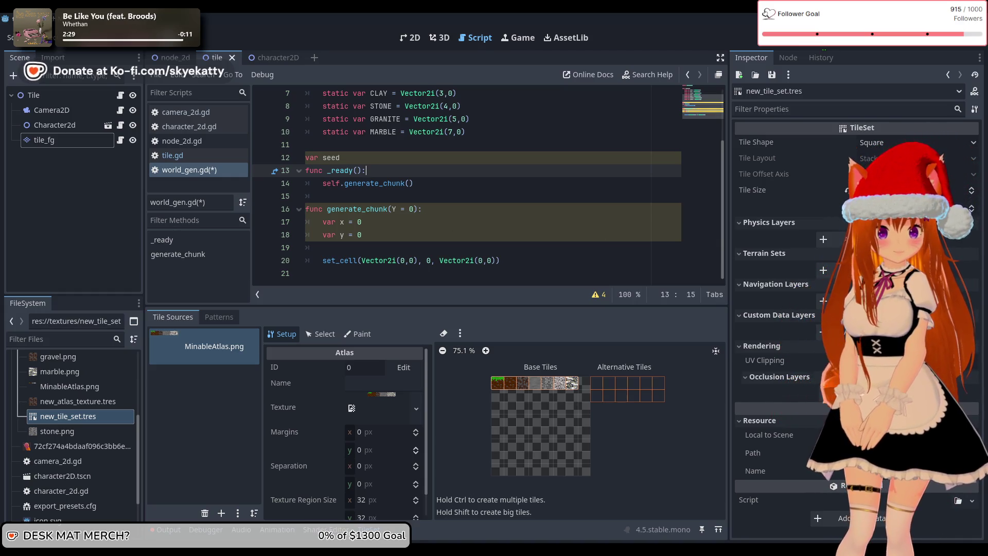
click(389, 162)
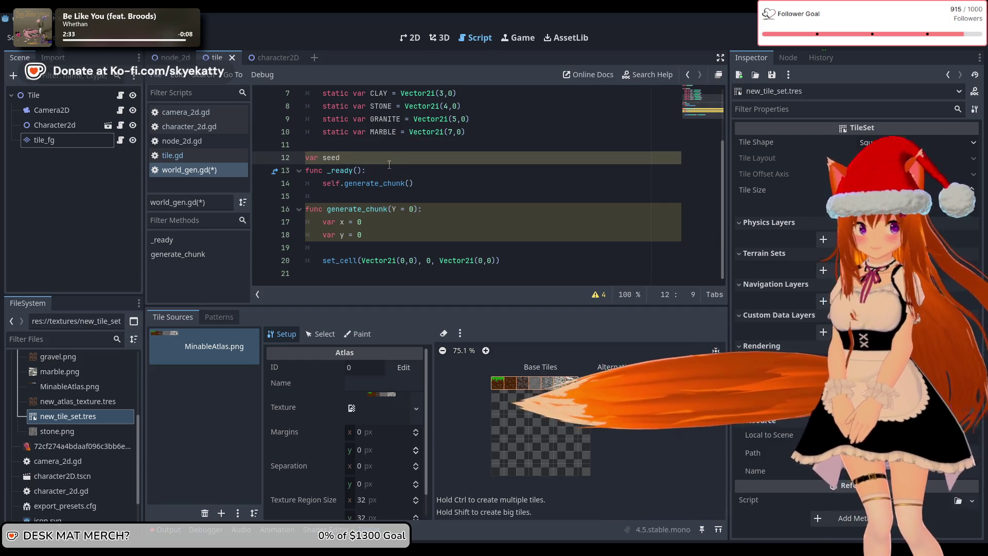
Step: Write a 'var rng =' declaration below var seed, correcting the RandomNumberGenerator spelling
key(Return)
key(Return)
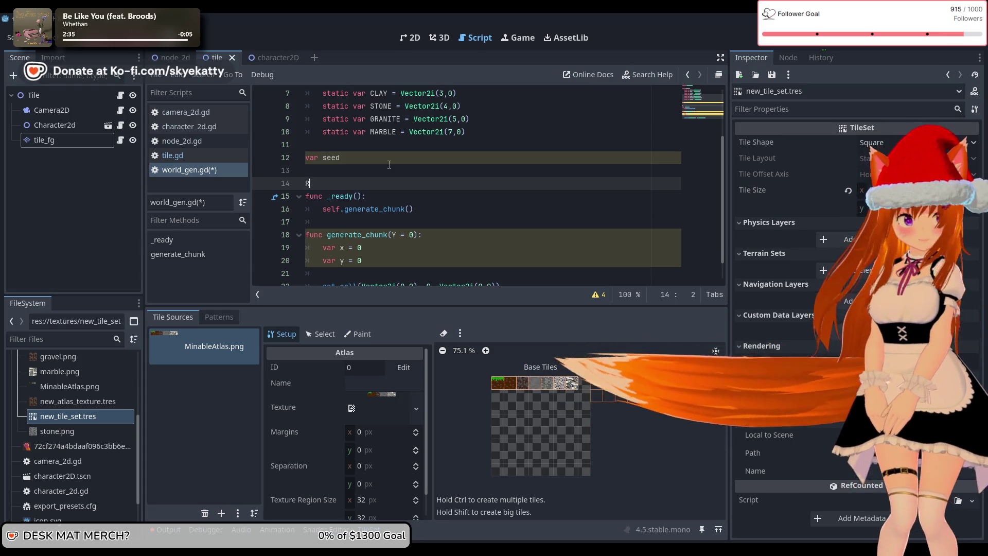
text(Rand)
key(Return)
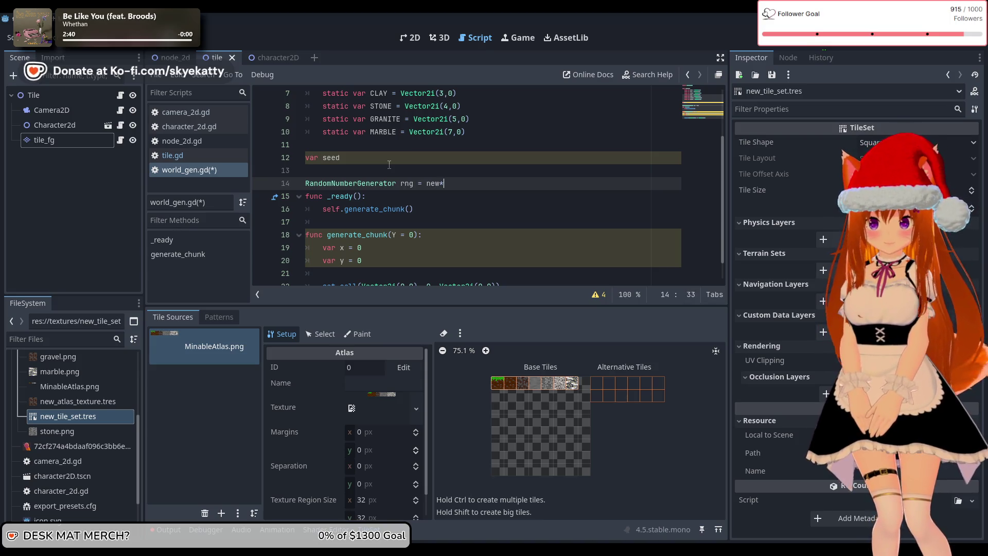
text(())
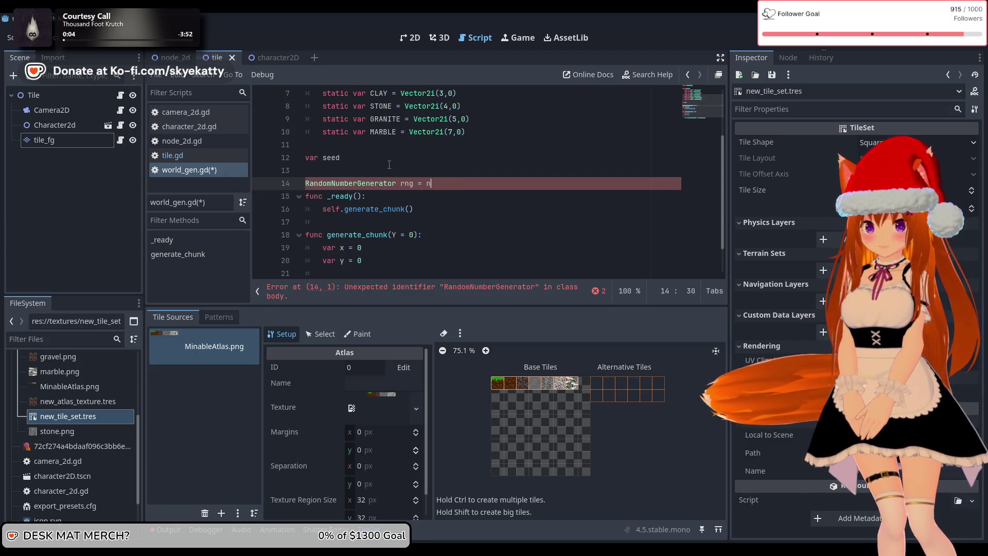
key(BackSpace)
text(R)
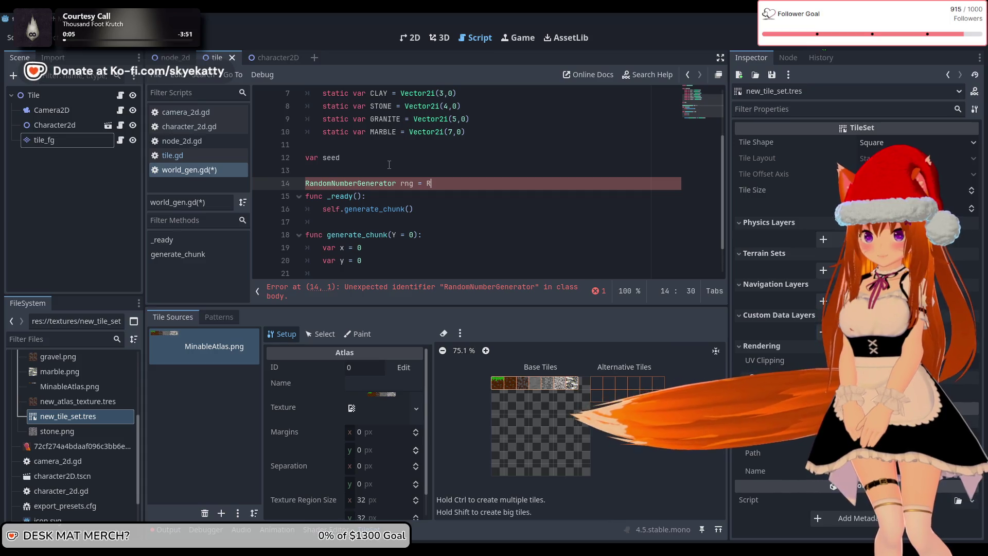
text(an)
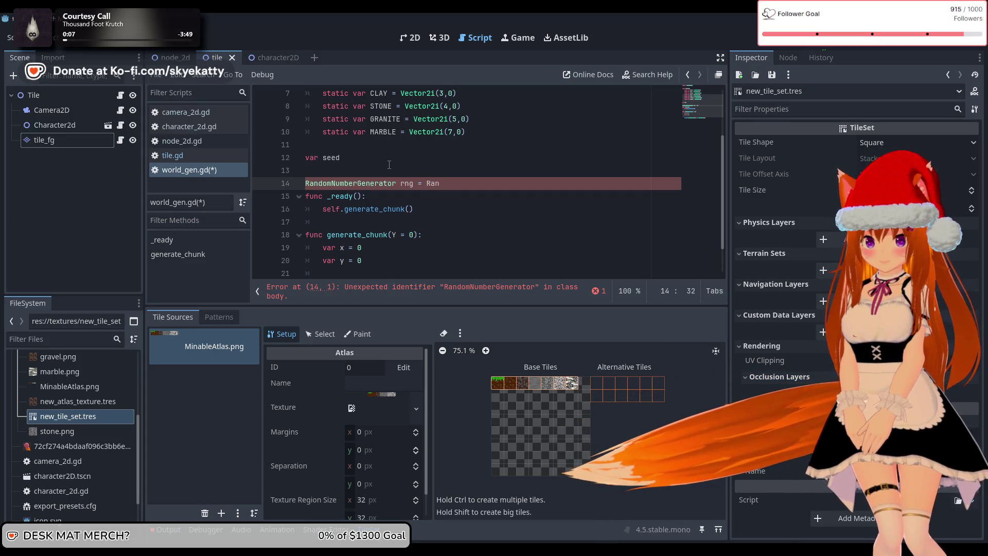
text(domNumerGeneratior)
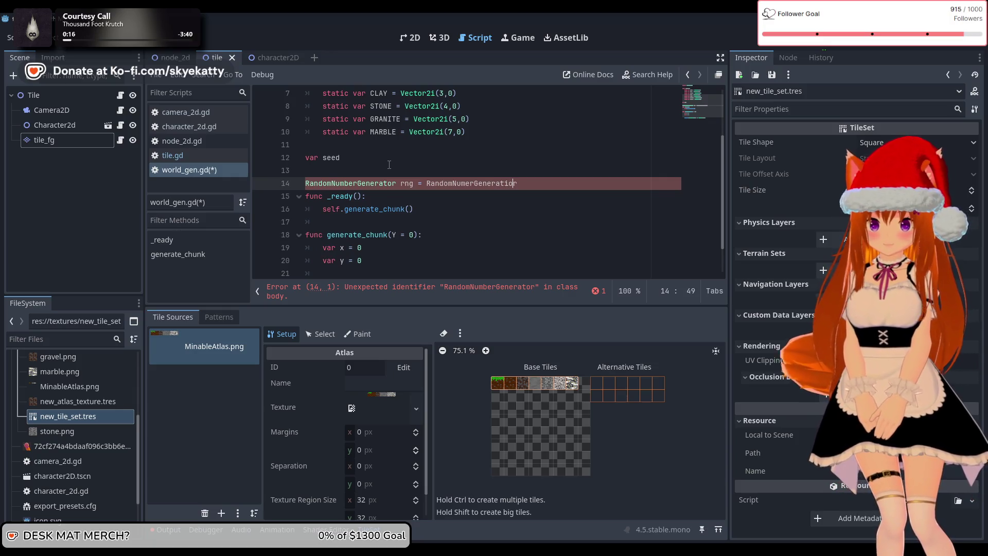
key(BackSpace)
key(BackSpace)
key(BackSpace)
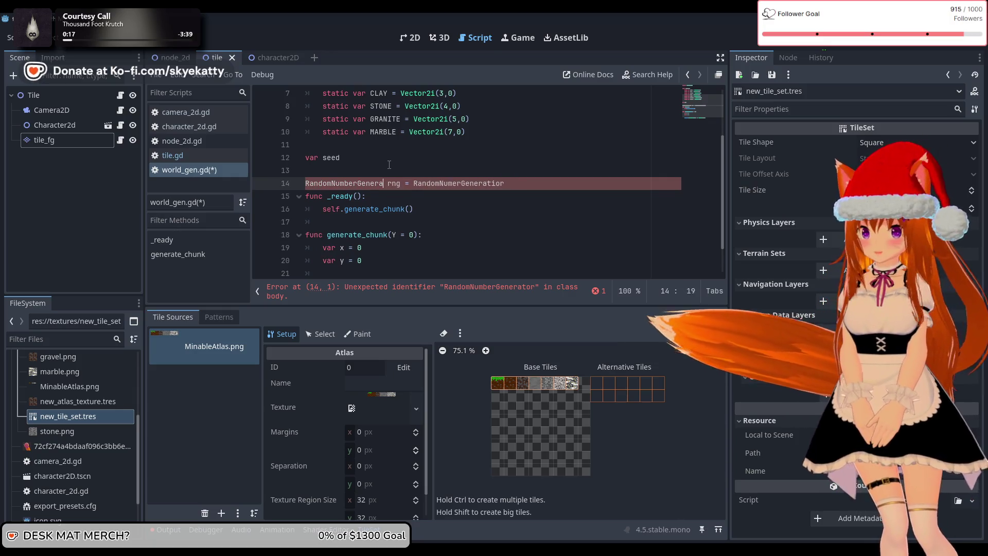
key(BackSpace)
text(var)
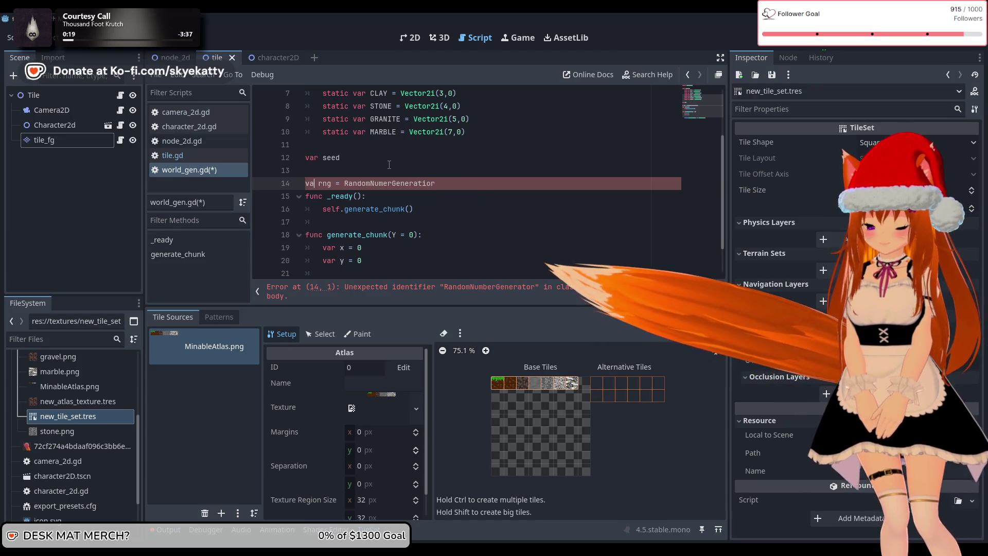
key(Right)
key(Right)
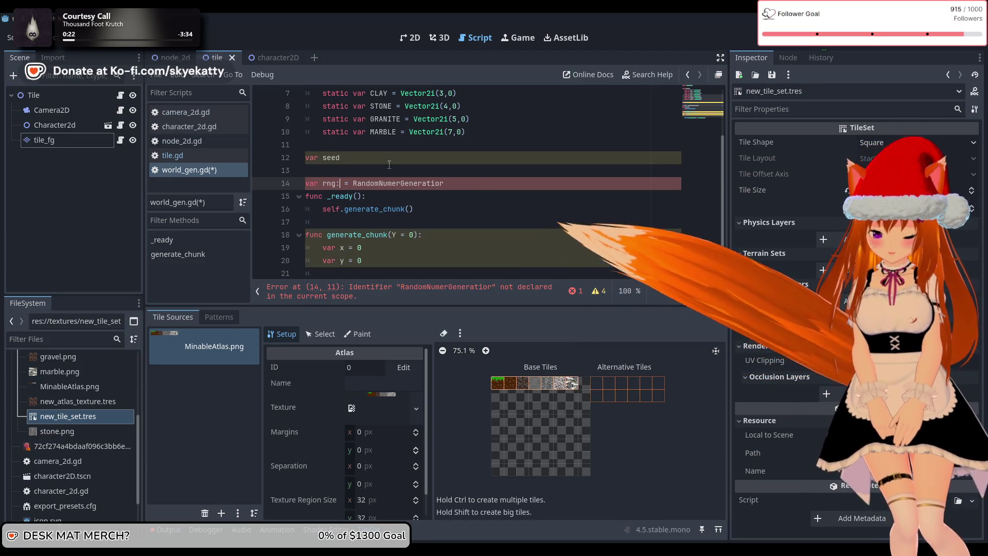
key(End)
key(BackSpace)
key(BackSpace)
key(BackSpace)
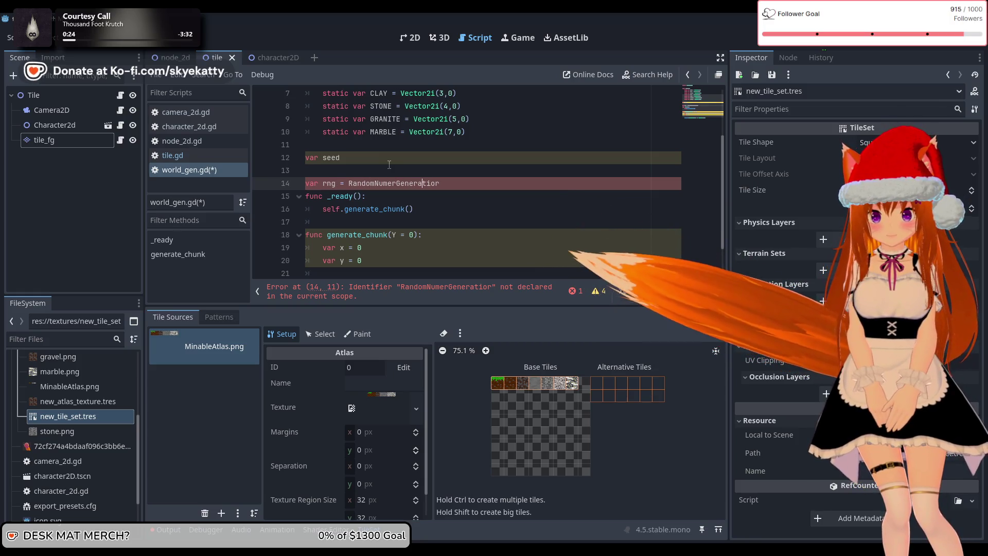
text(or)
key(Delete)
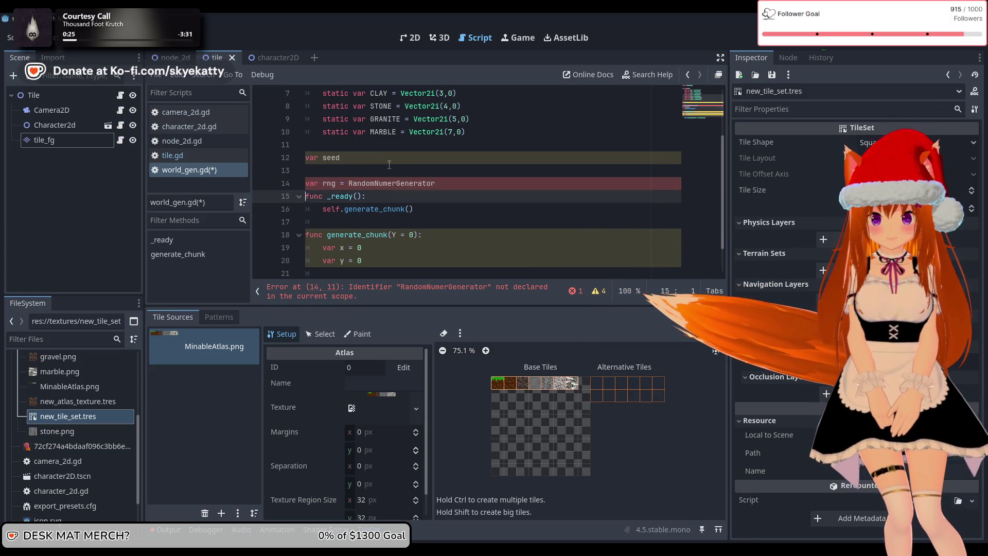
key(Return)
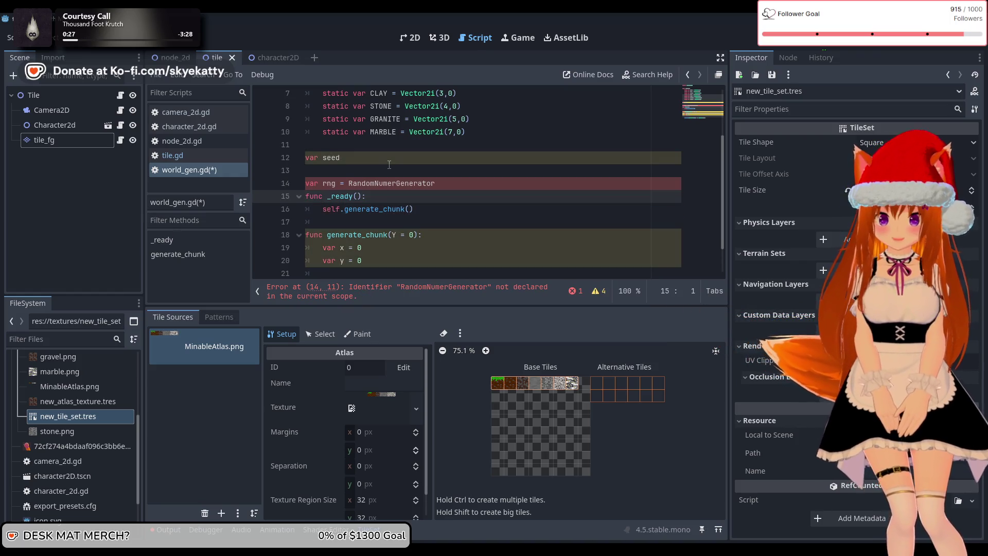
Step: Finish the rng line as RandomNumberGenerator.new() and start a new line below
click(455, 182)
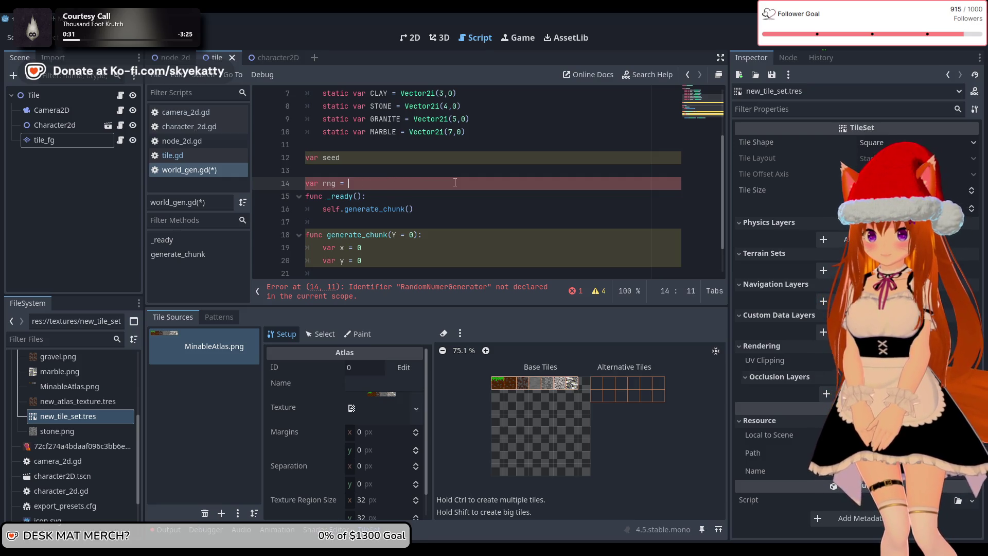
text(R)
key(Return)
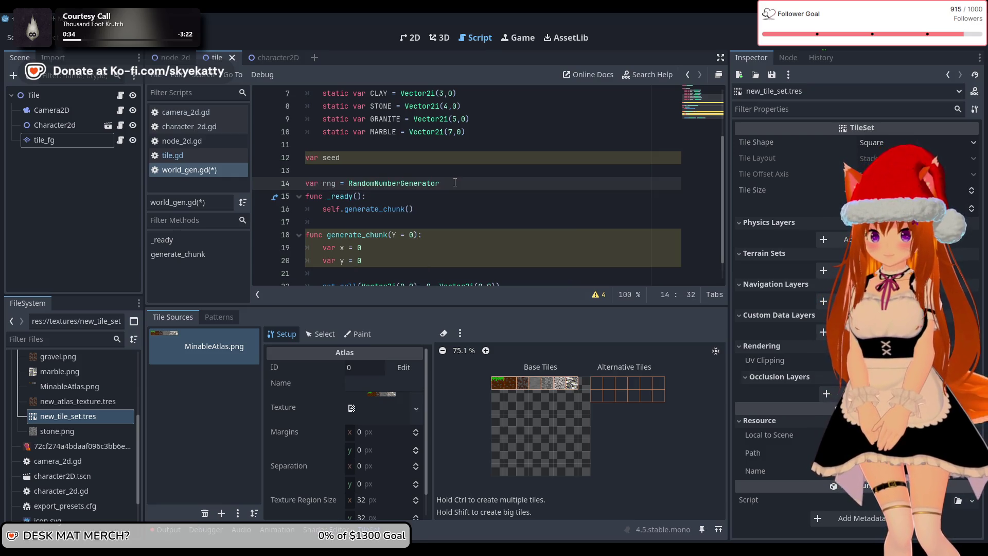
text(.new()
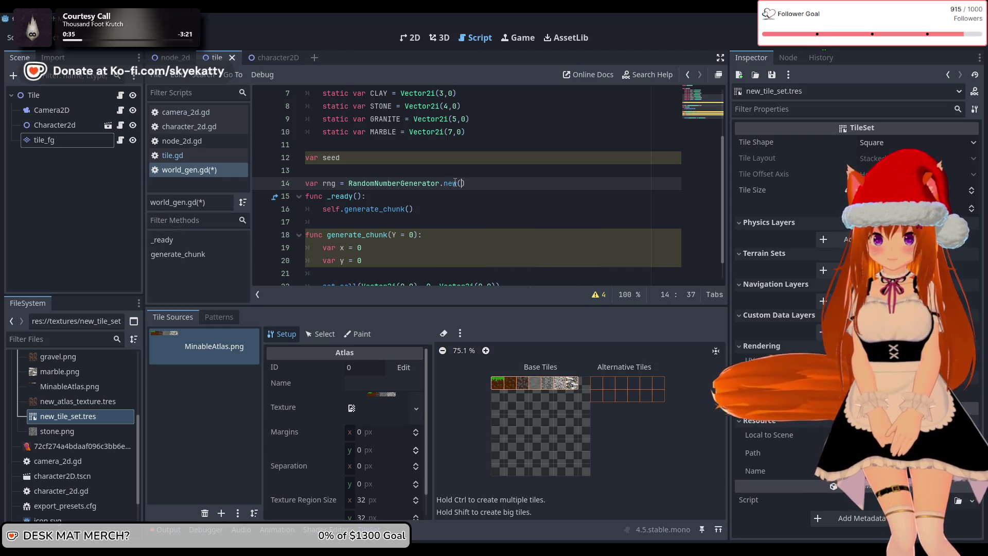
key(Return)
scroll(510, 179, up, 3)
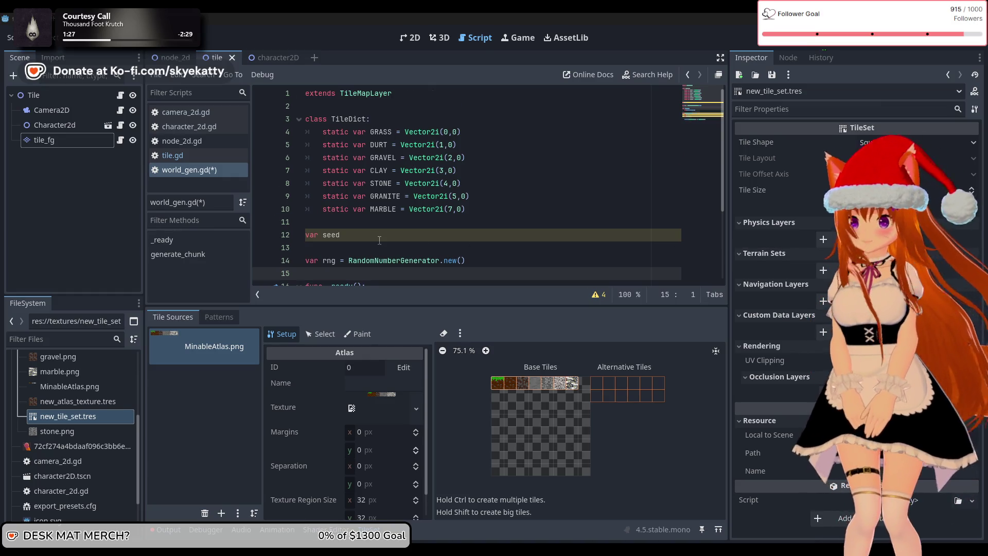
scroll(379, 240, down, 3)
Step: Add a randomize() call on rng as the first line of _ready
click(406, 177)
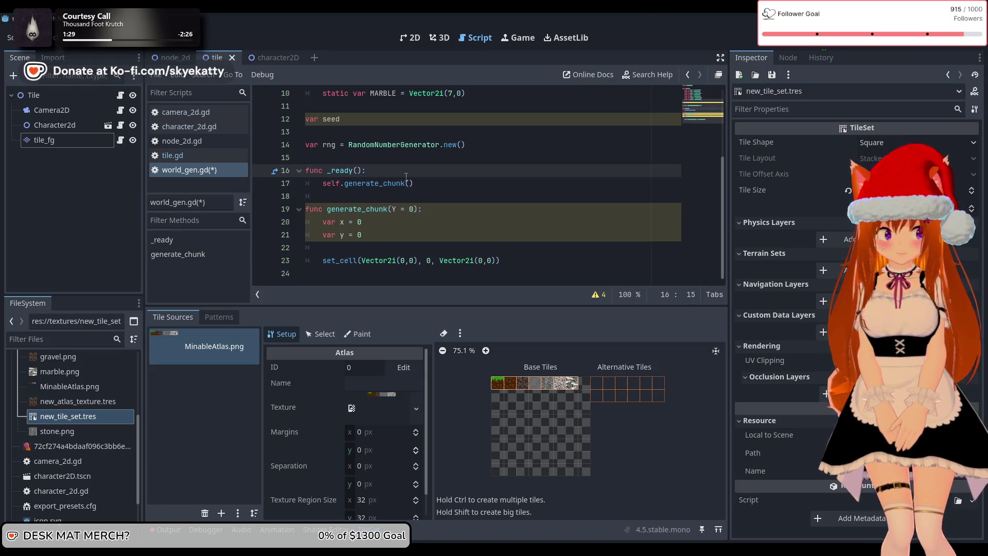
key(Return)
text(g random)
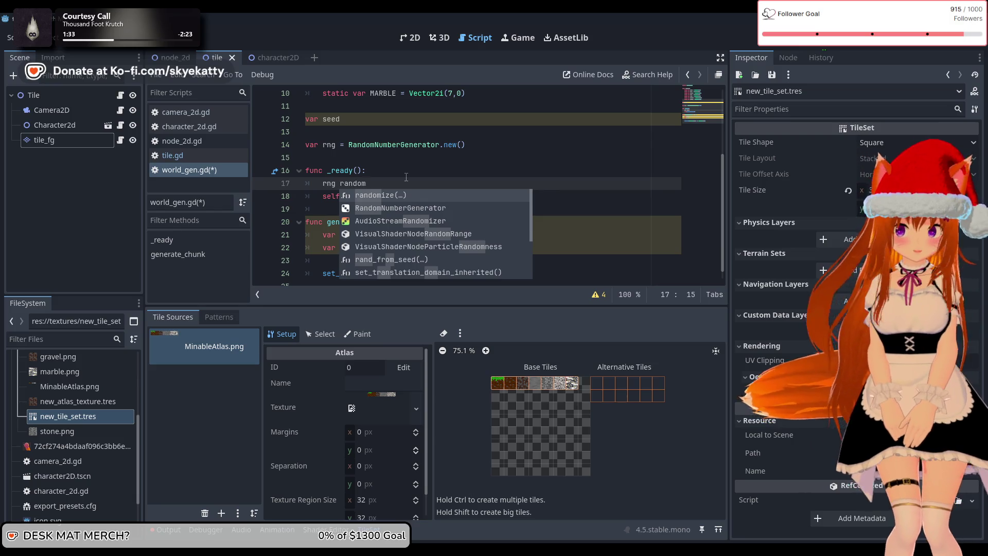
key(Return)
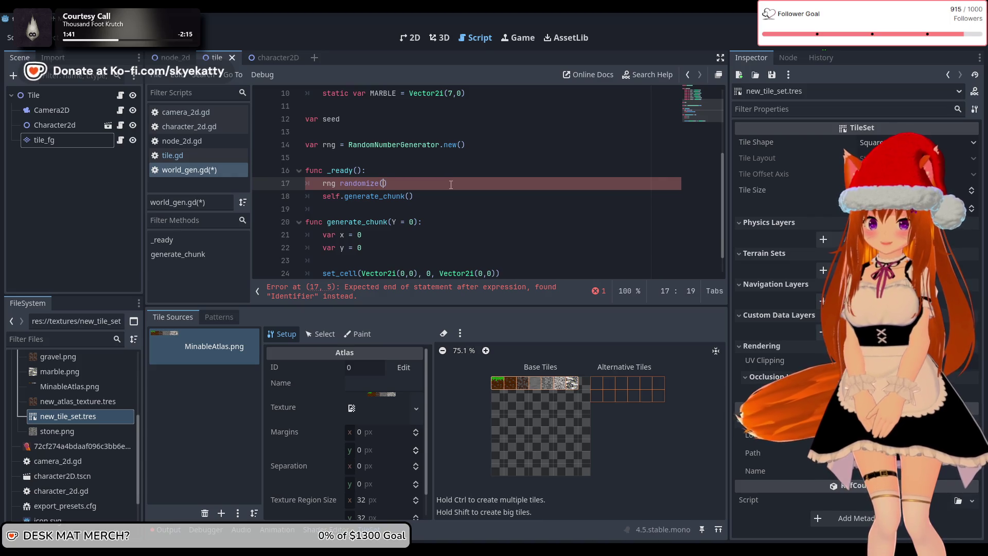
click(340, 183)
key(BackSpace)
text(.)
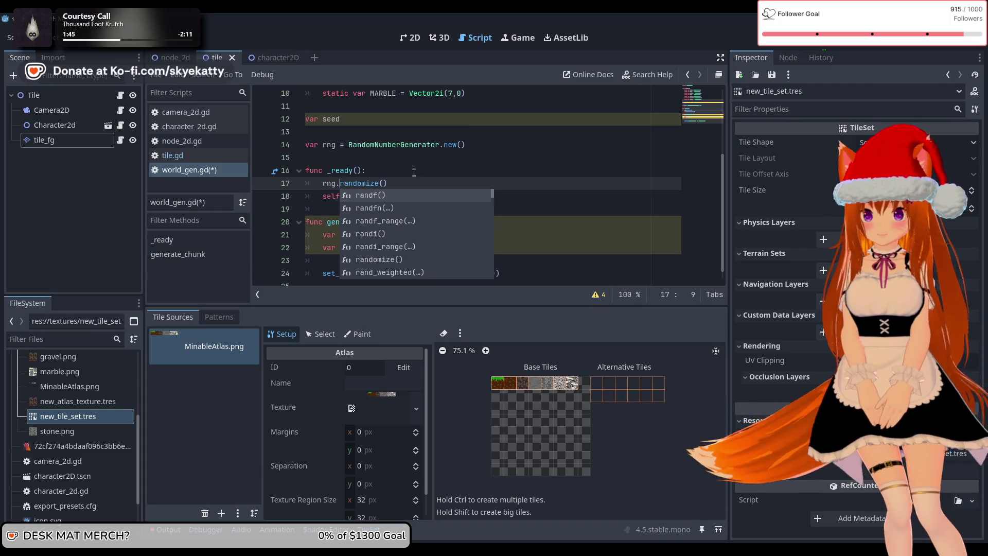
click(412, 183)
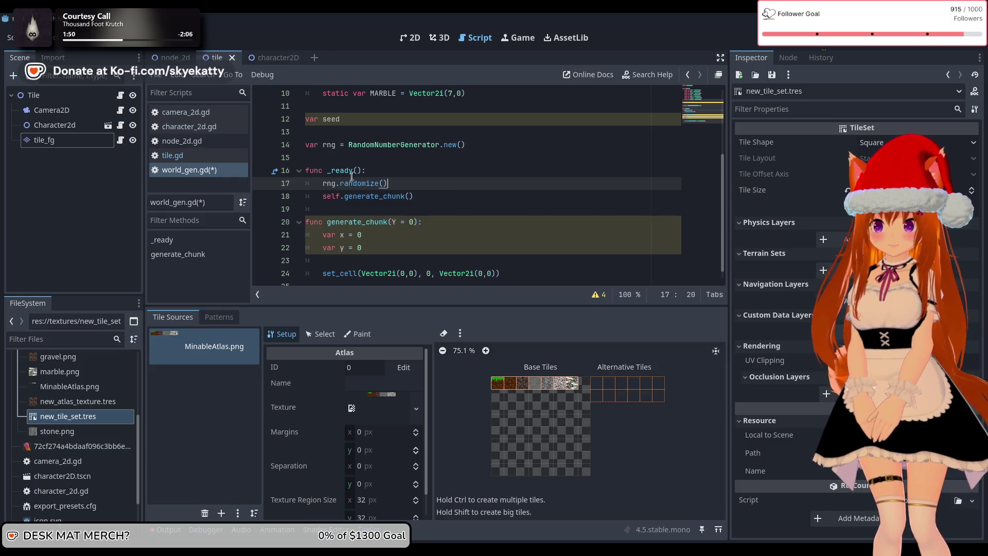
key(BackSpace)
text(R)
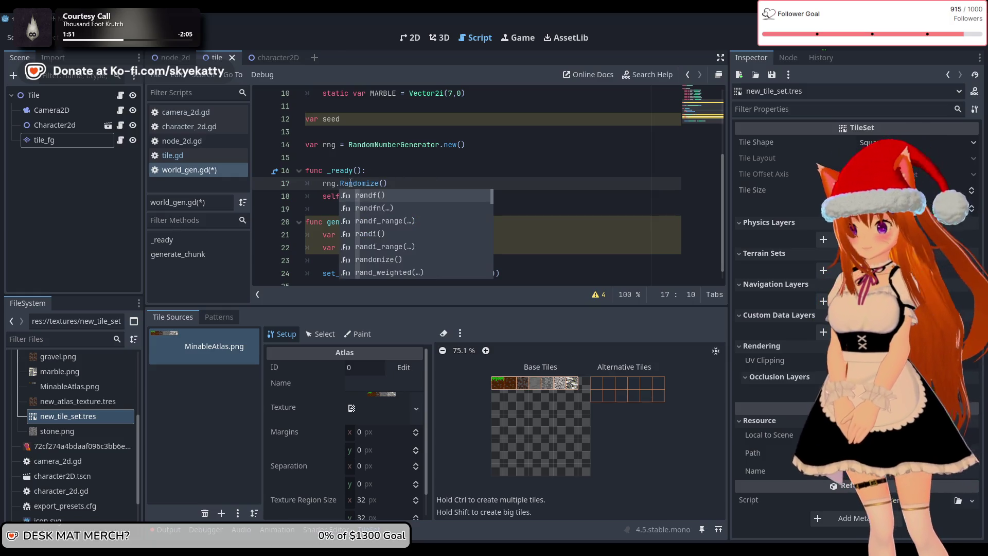
click(445, 184)
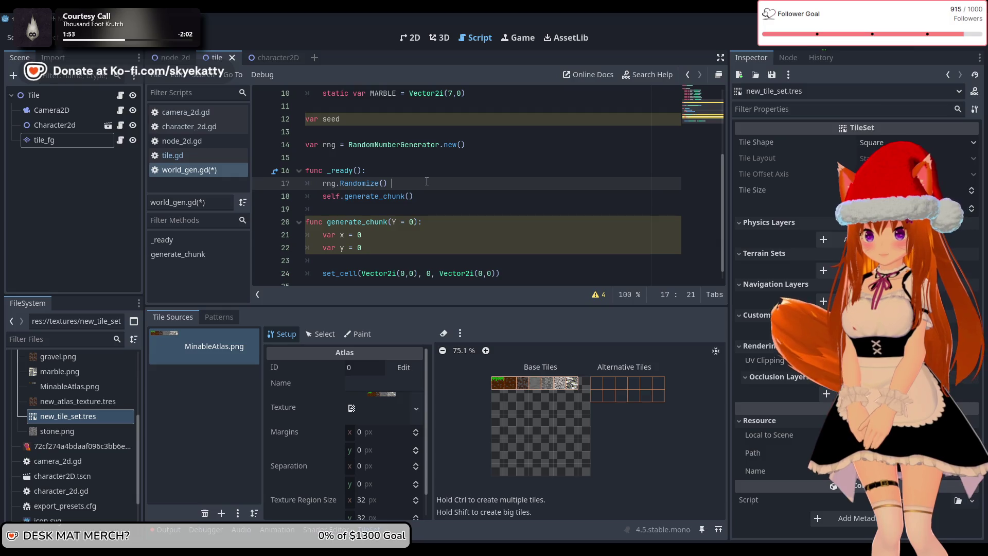
key(Return)
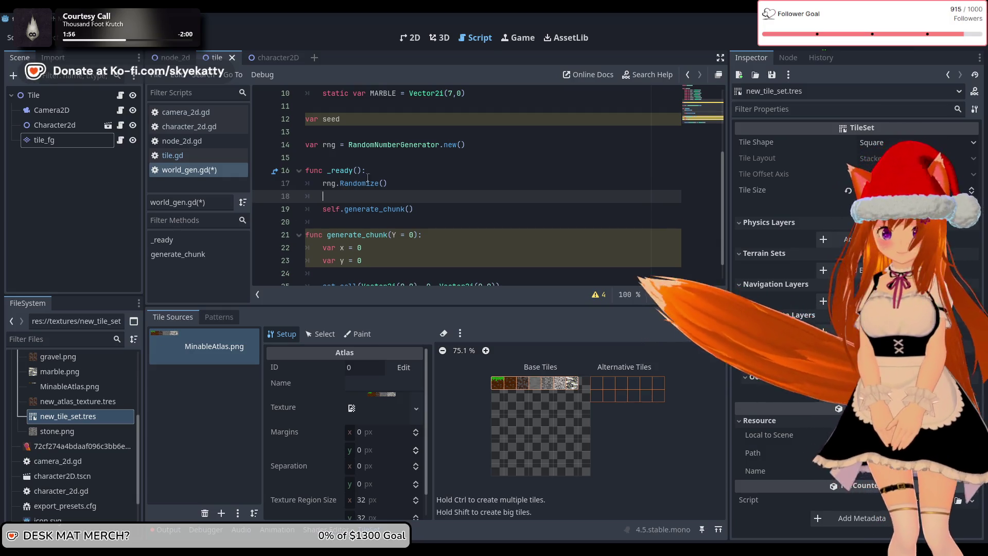
Step: Retype the call as lowercase rng.randomize() and add a blank line below it
click(395, 180)
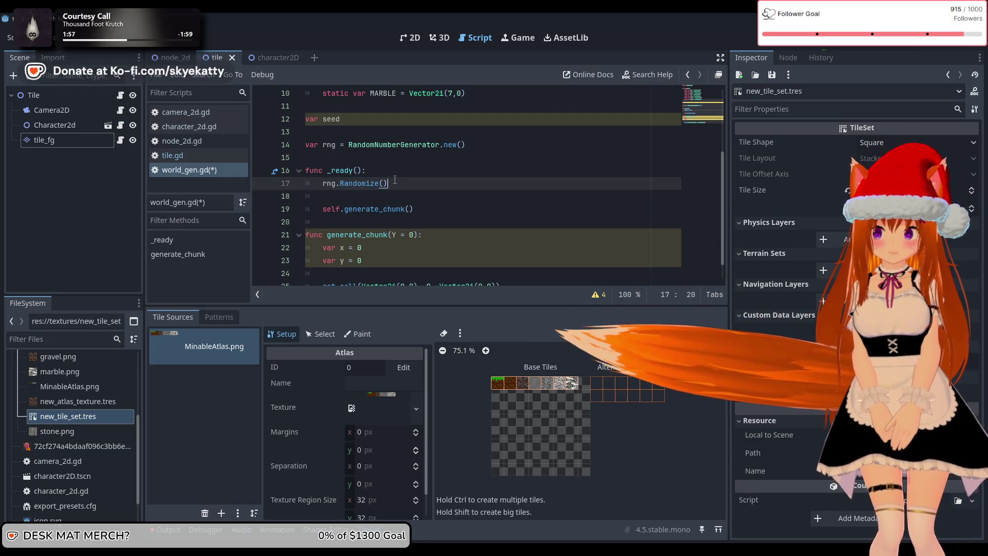
drag(395, 179, 338, 184)
key(BackSpace)
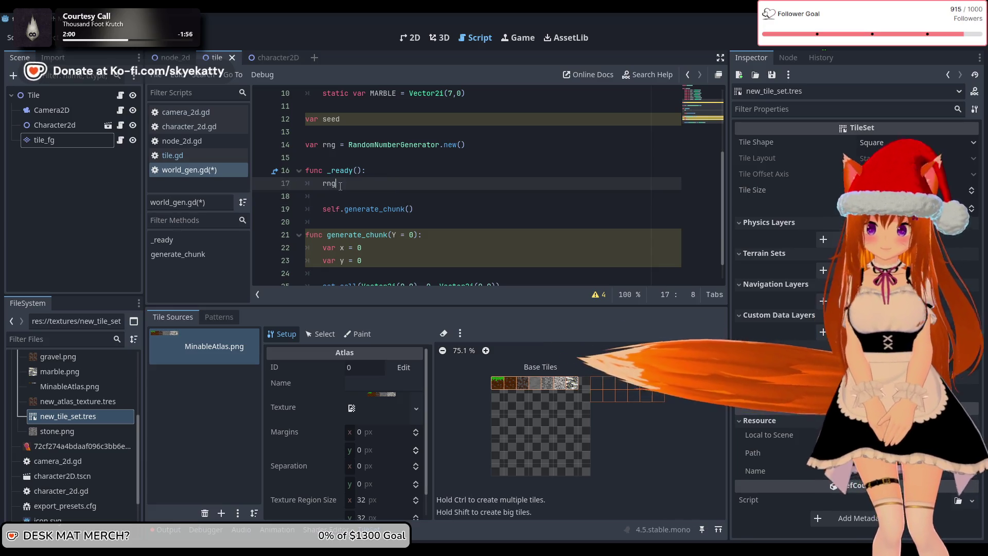
text(.)
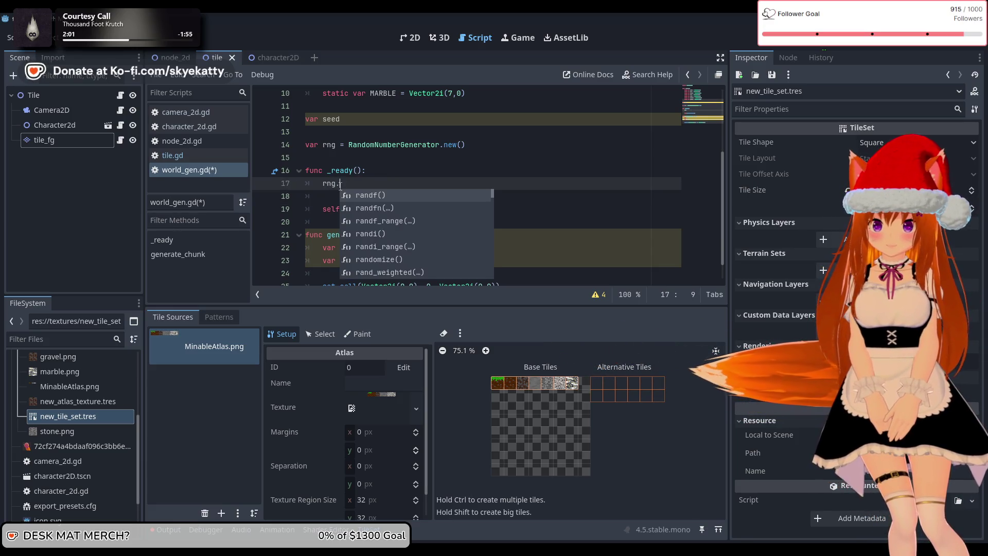
text(random)
key(Return)
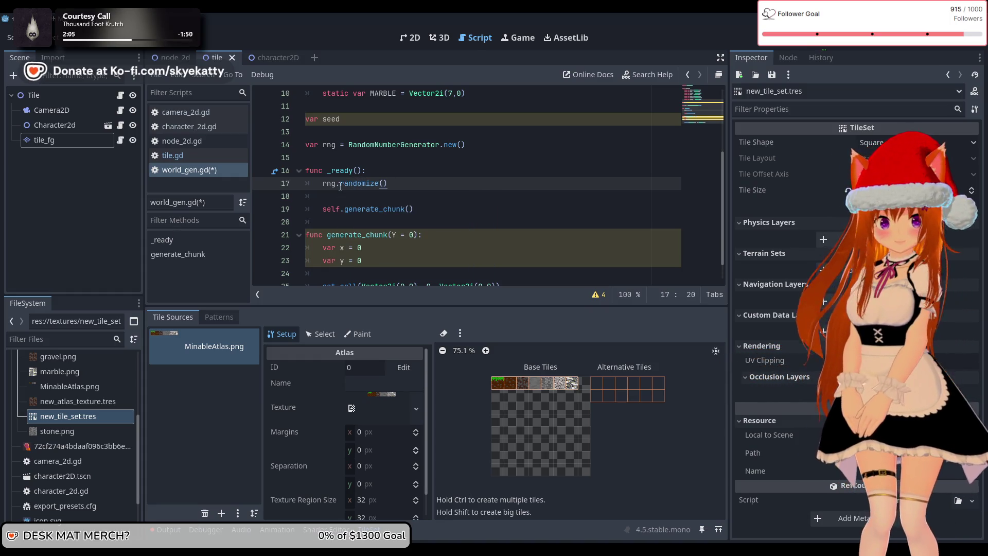
key(Return)
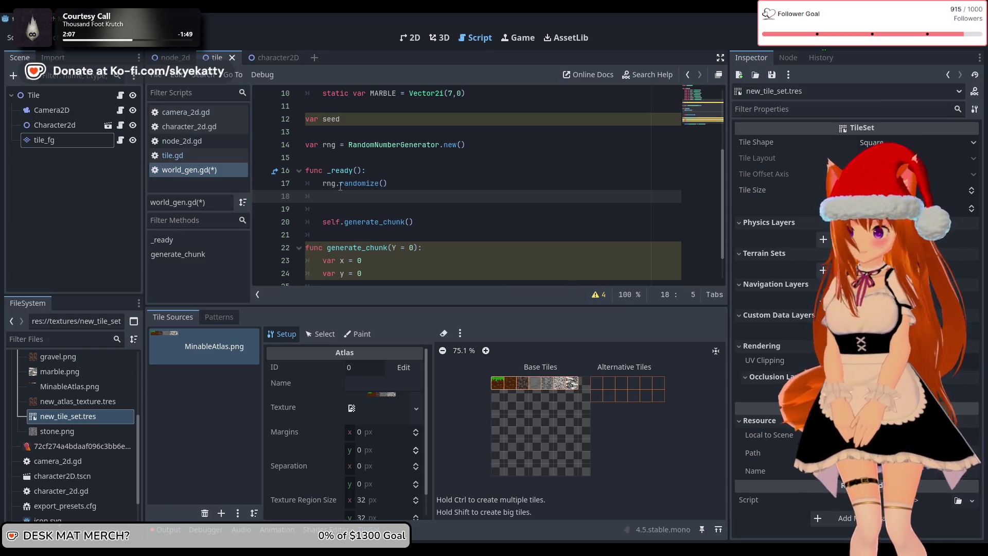
Step: Append a semicolon to the rng.randomize() line
key(Up)
key(End)
text(;)
key(Down)
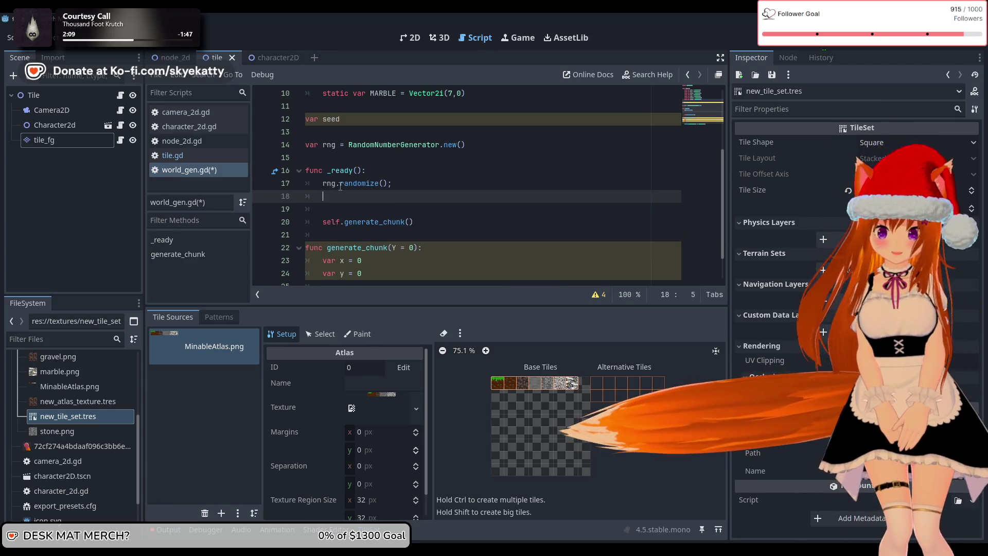
Step: Write FastNoiseLite.Seed = rng.randi_range(0, 500) on the next line
text(fas)
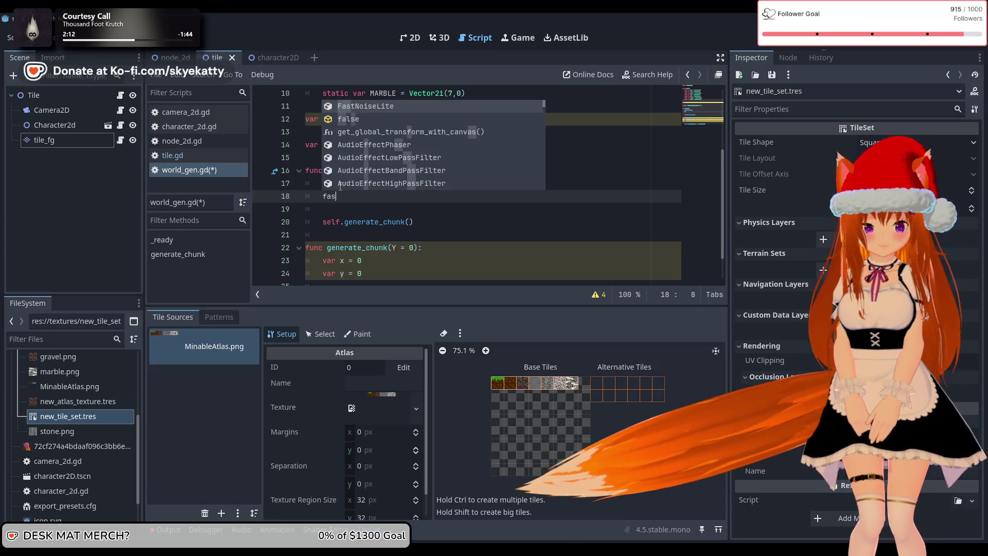
text(tN)
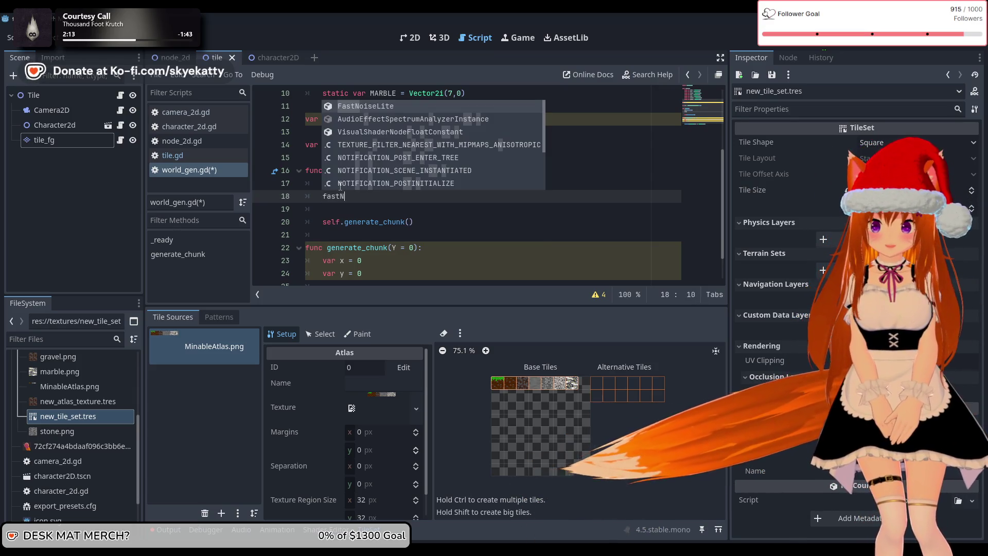
key(Return)
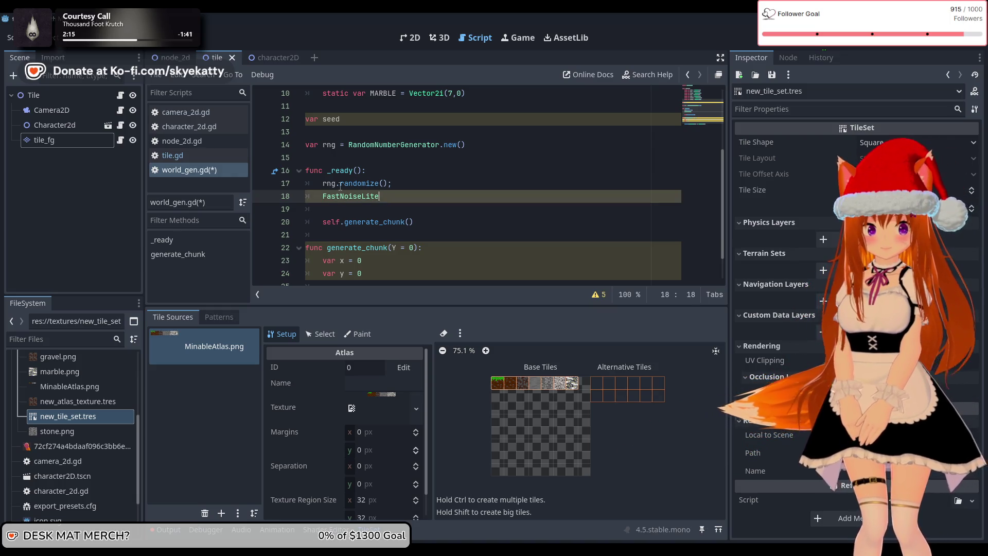
text(,)
key(BackSpace)
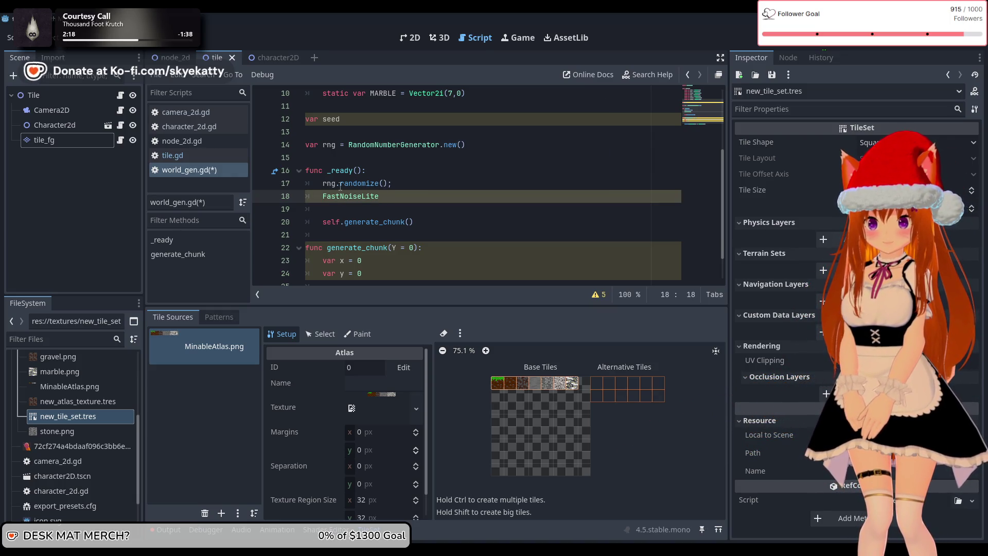
key(BackSpace)
text(Seed)
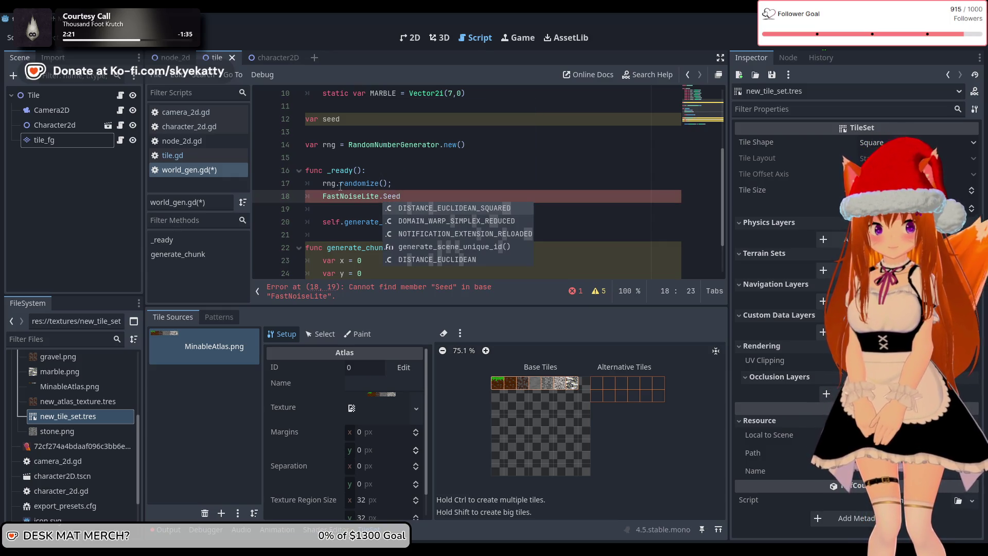
text( = rng)
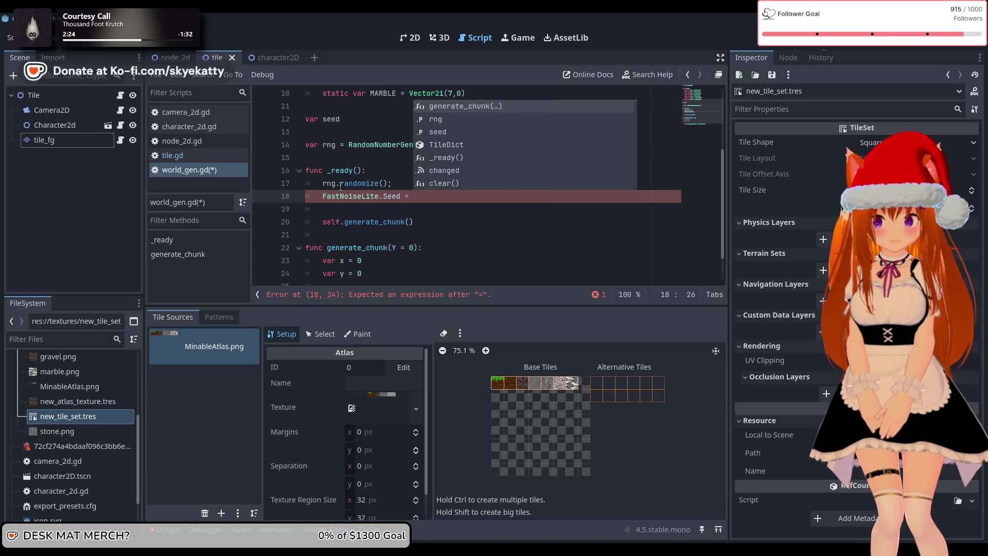
text(.Ran)
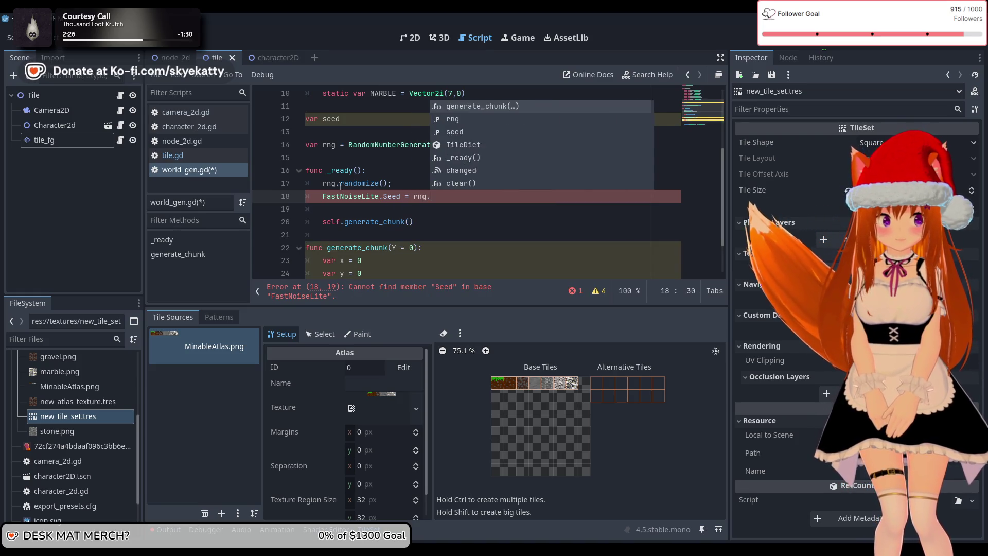
text(di)
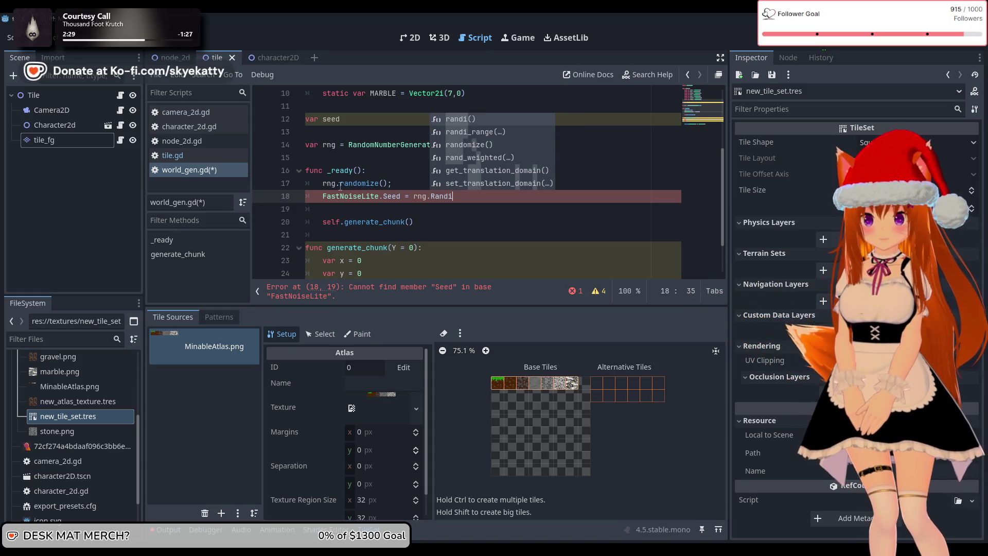
key(Down)
key(Return)
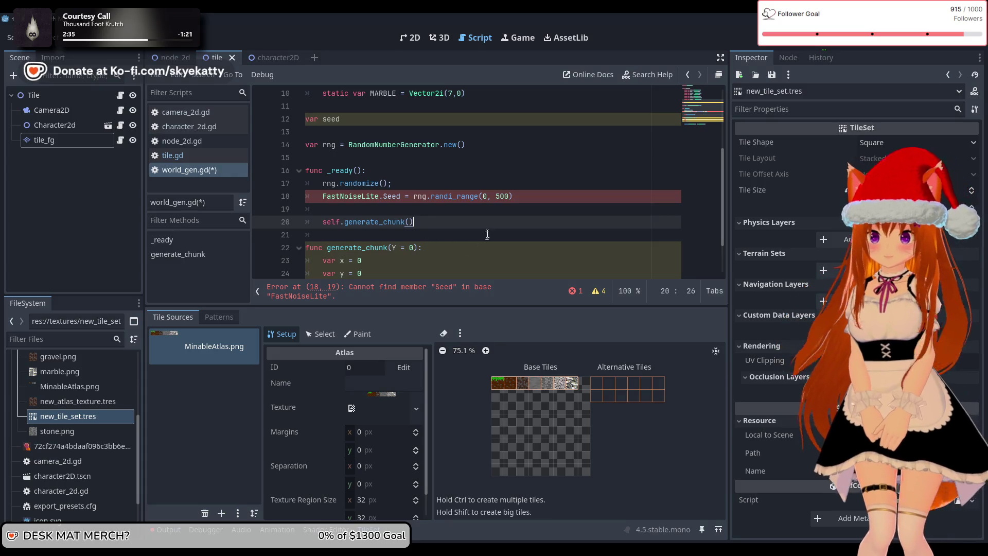
click(479, 209)
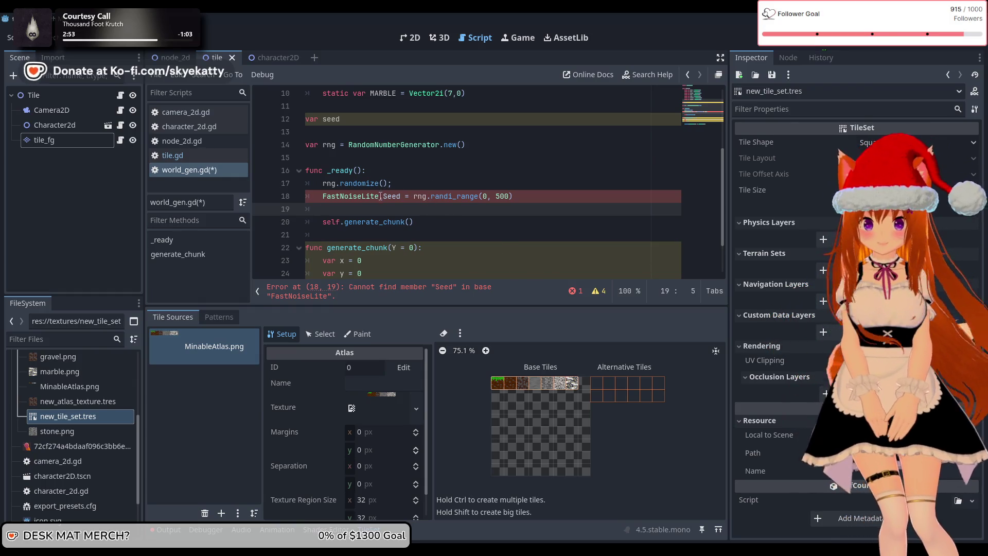
Step: Change the seed line in _ready to assign noisegen.Seed instead of FastNoiseLite.Seed
drag(381, 196, 323, 196)
text(f)
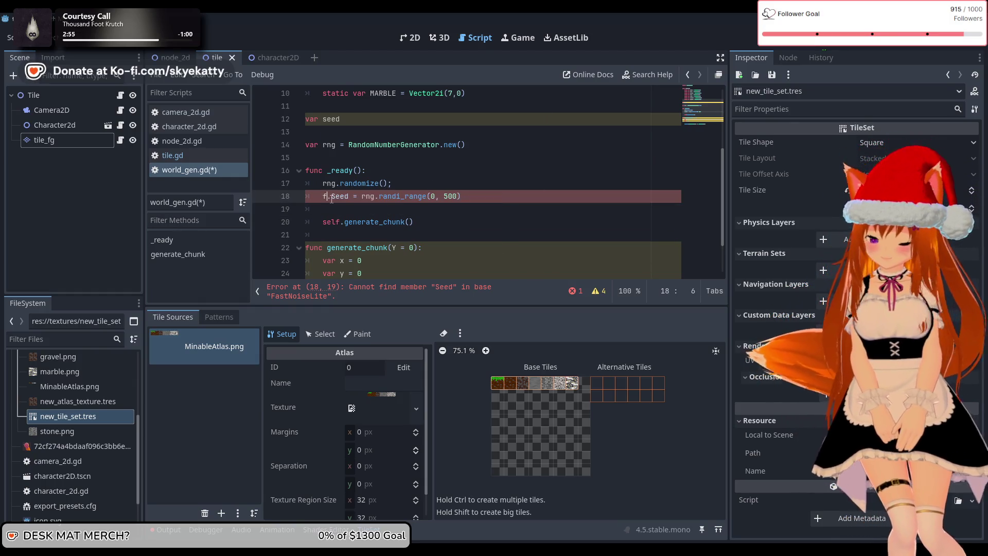
key(BackSpace)
text(noisegen)
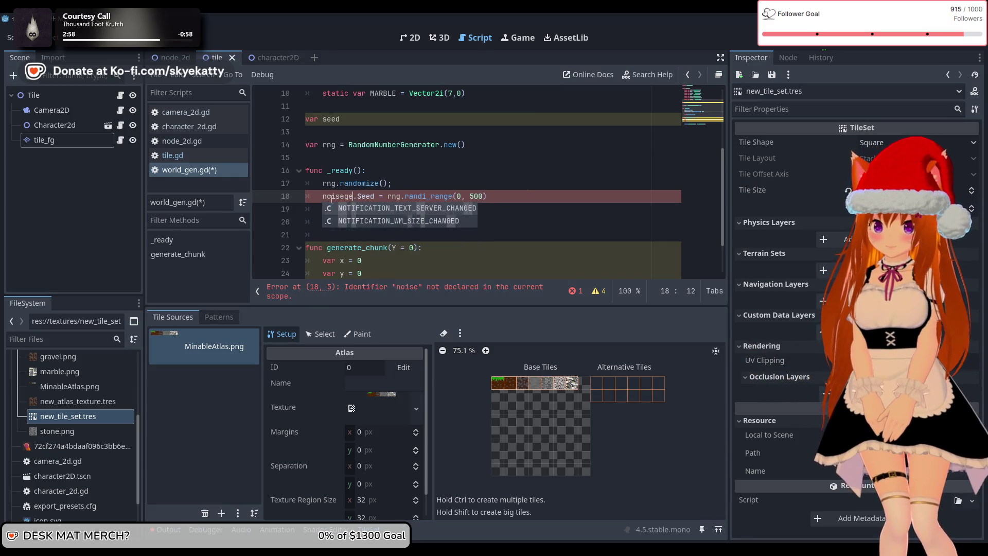
Step: Declare var noisegen = FastNoiseLite.new() on a new line below the rng declaration
scroll(343, 195, up, 2)
click(414, 212)
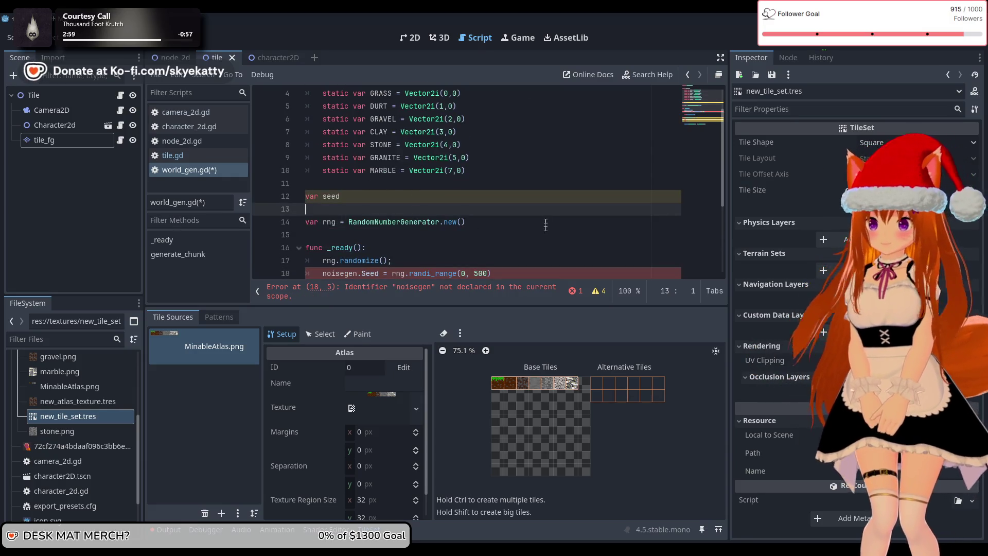
click(506, 225)
key(Return)
key(Down)
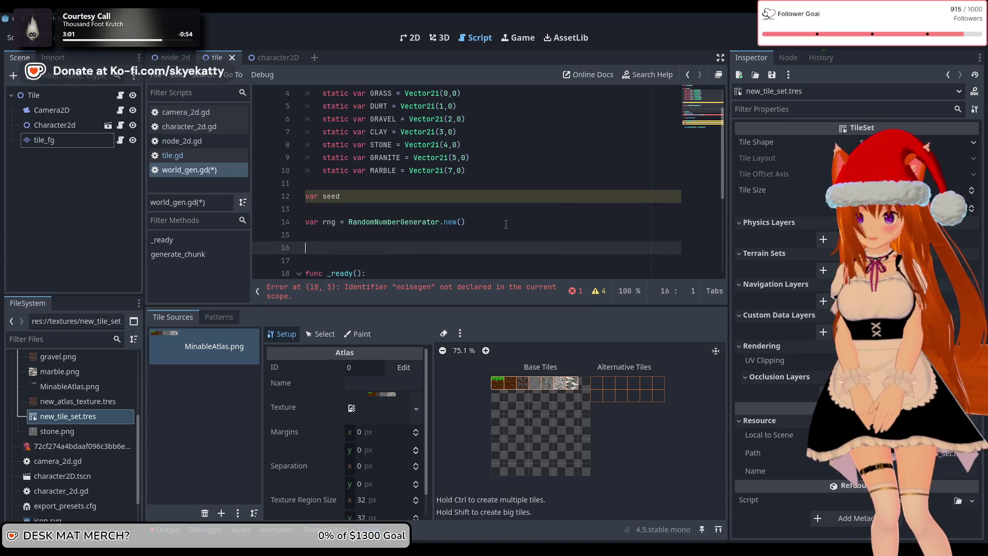
key(Up)
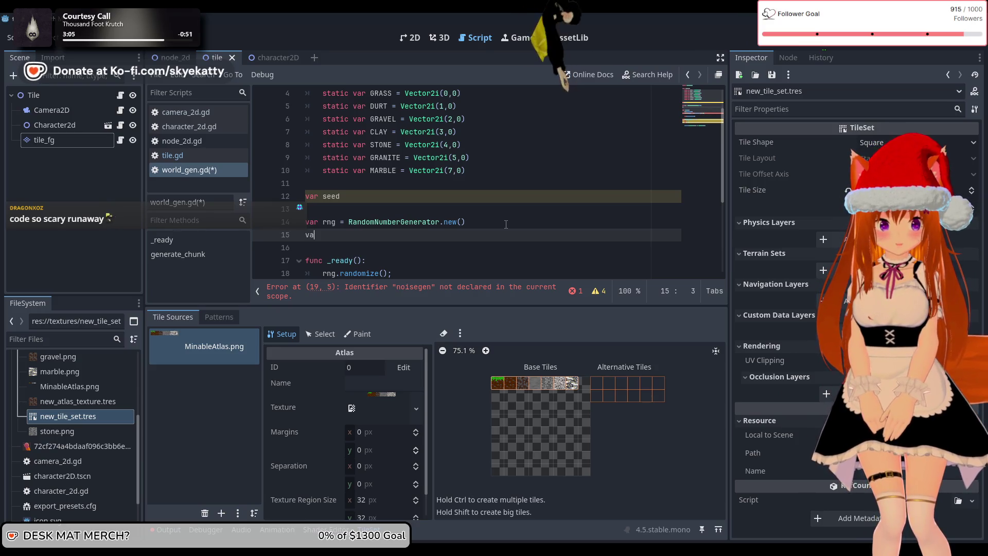
text(var )
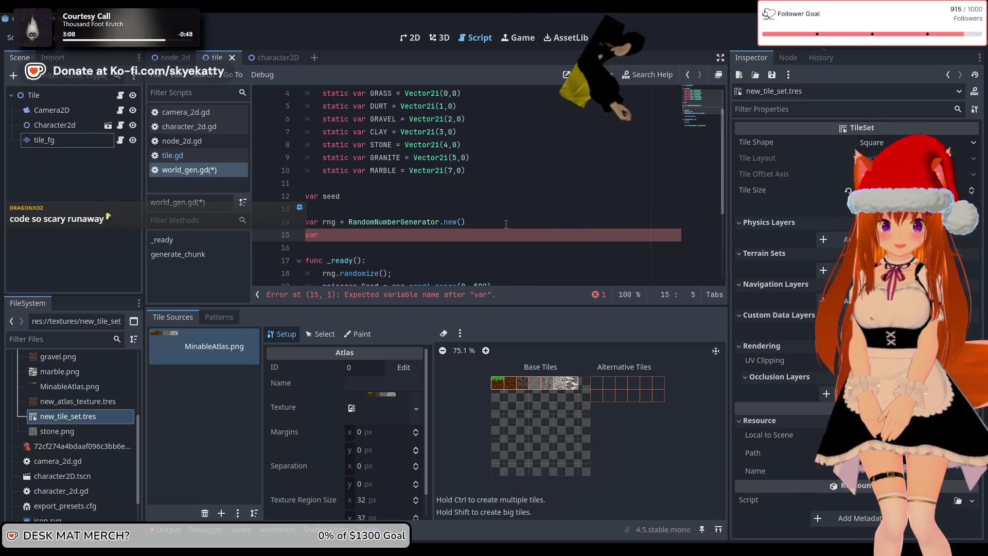
text(F)
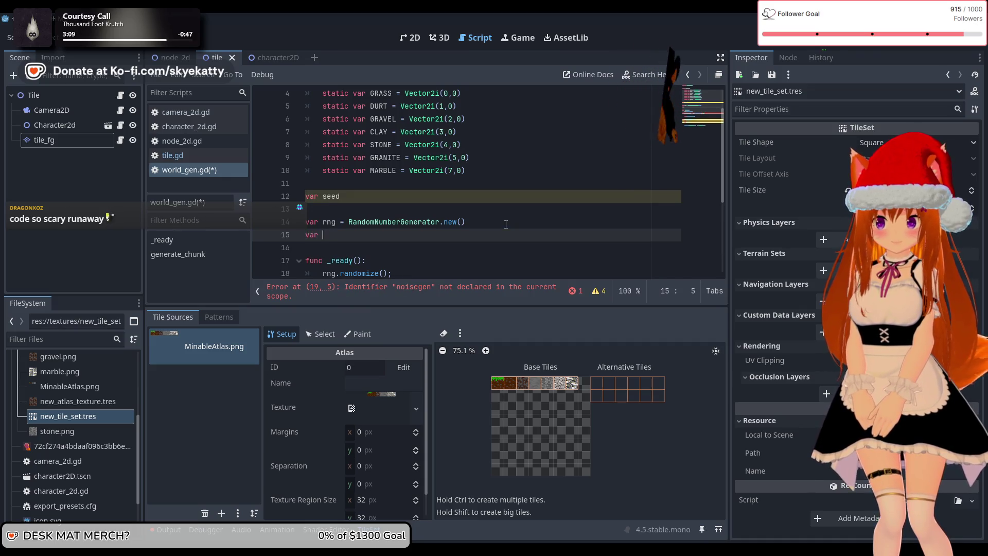
key(BackSpace)
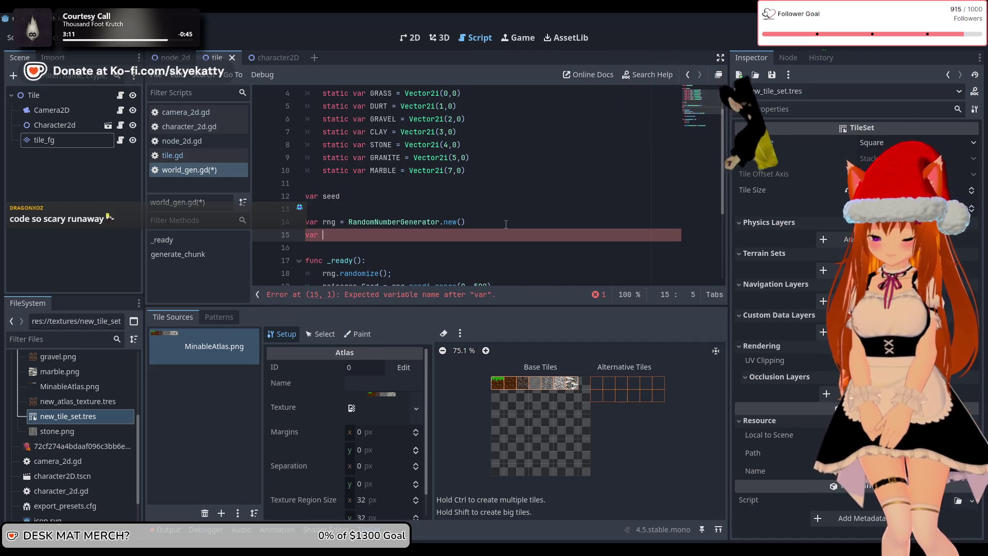
text(noisegen)
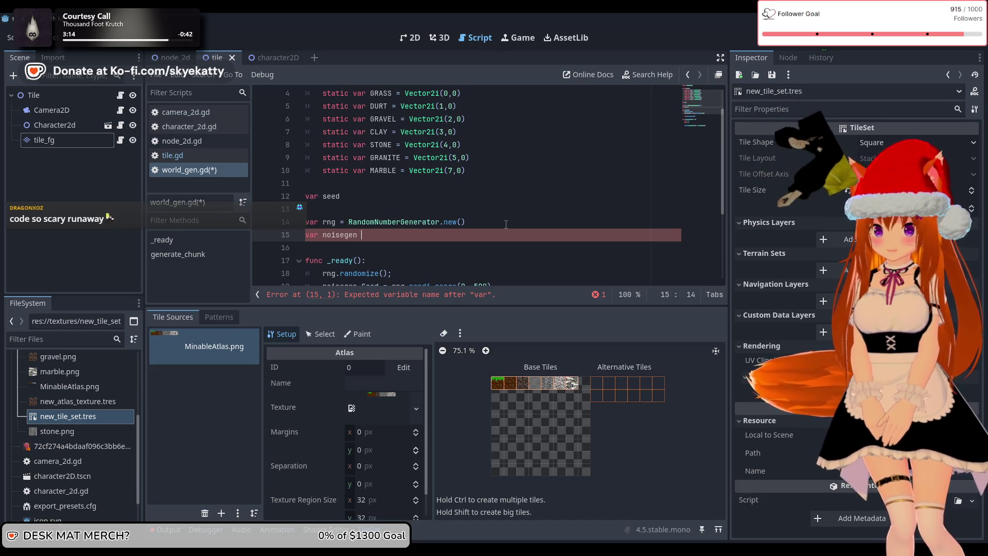
text( = Fa)
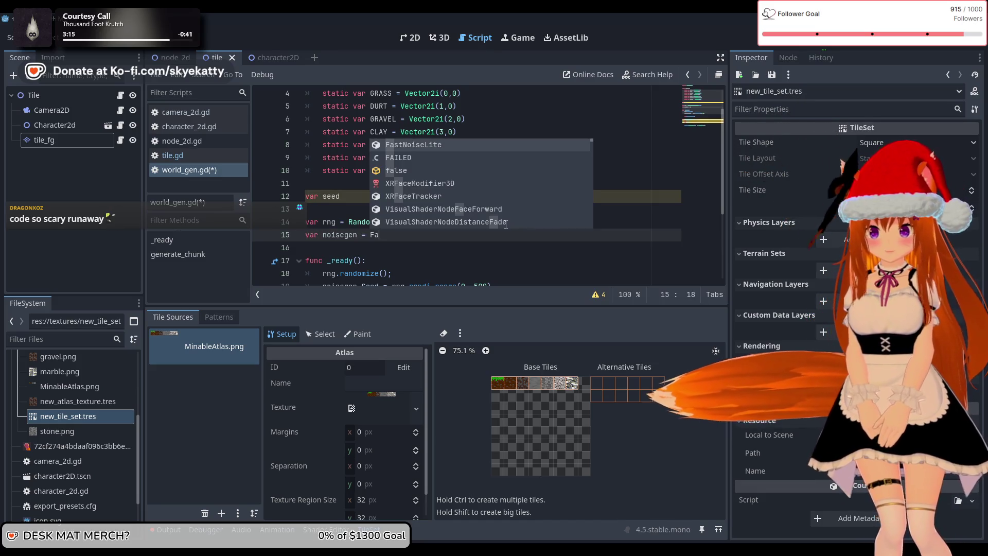
key(Return)
text(.)
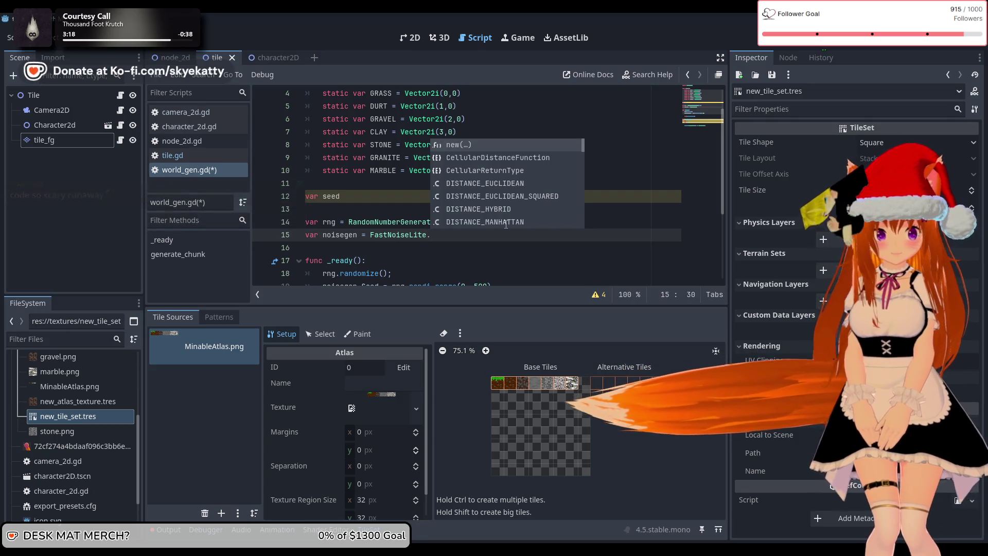
text(ne)
key(Return)
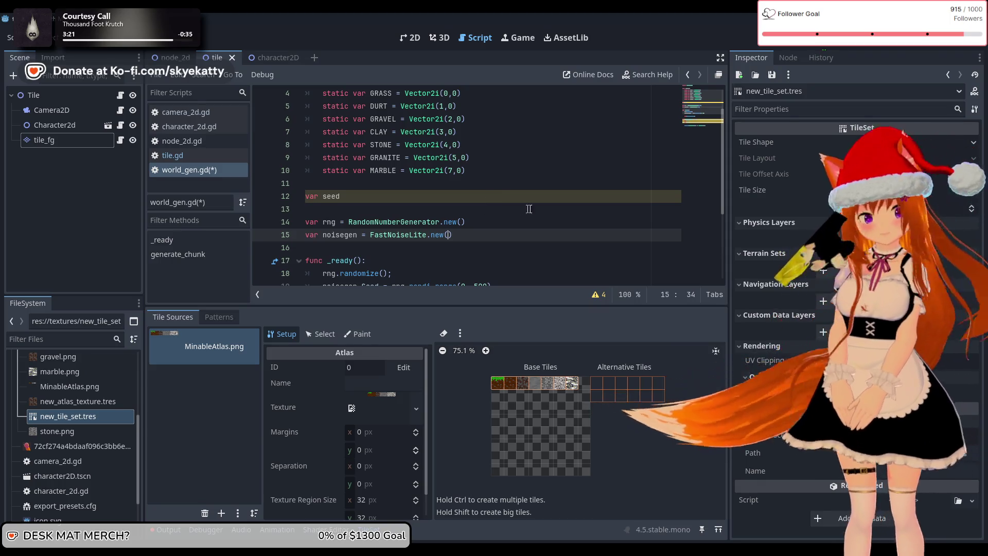
Step: Delete the empty line between the noisegen.Seed assignment and generate_chunk()
key(Right)
scroll(515, 214, down, 3)
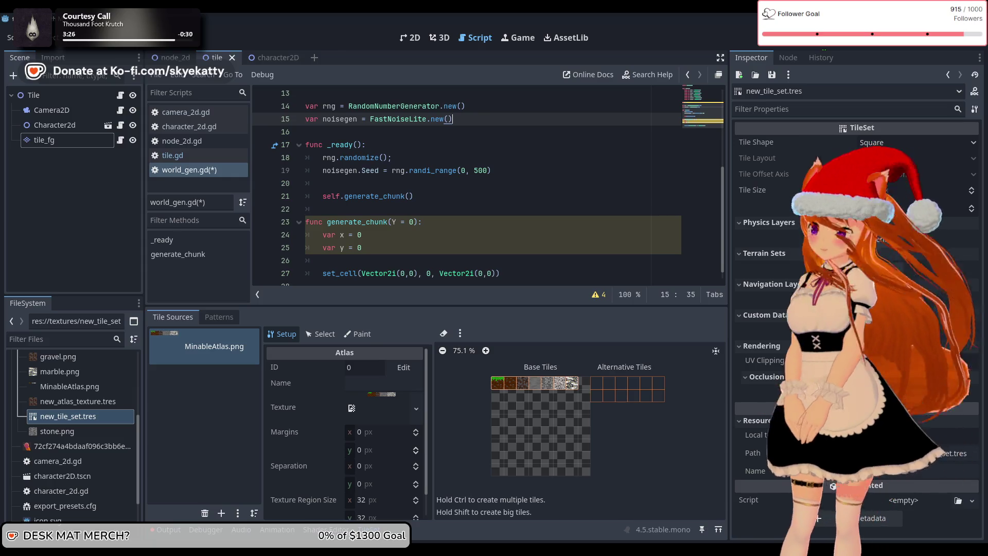
scroll(453, 183, up, 2)
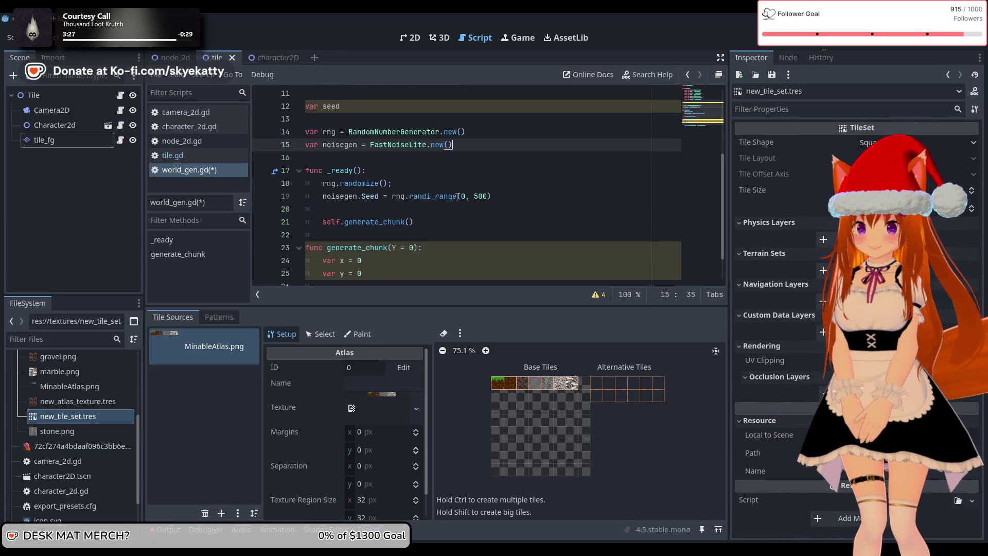
key(Up)
key(Up)
click(442, 235)
key(Up)
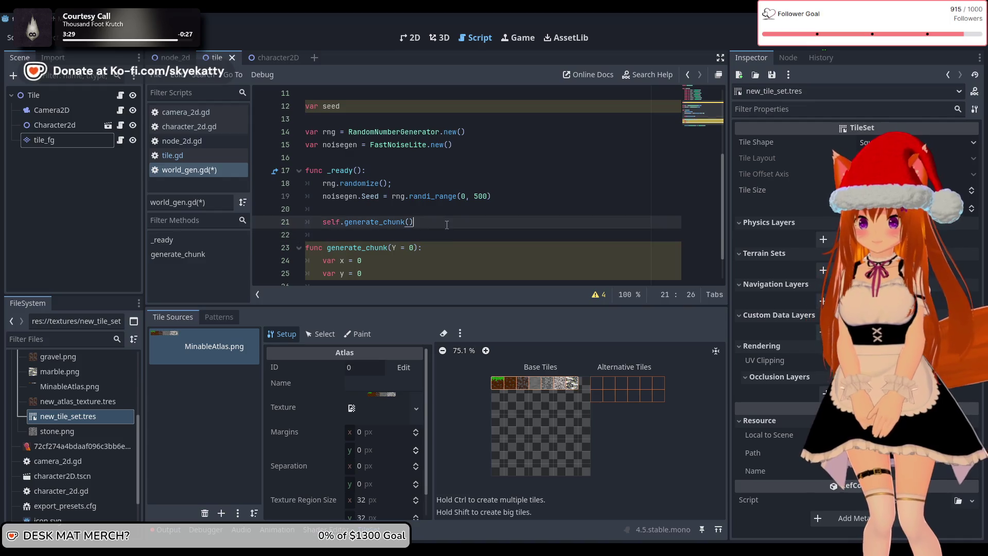
scroll(391, 186, down, 3)
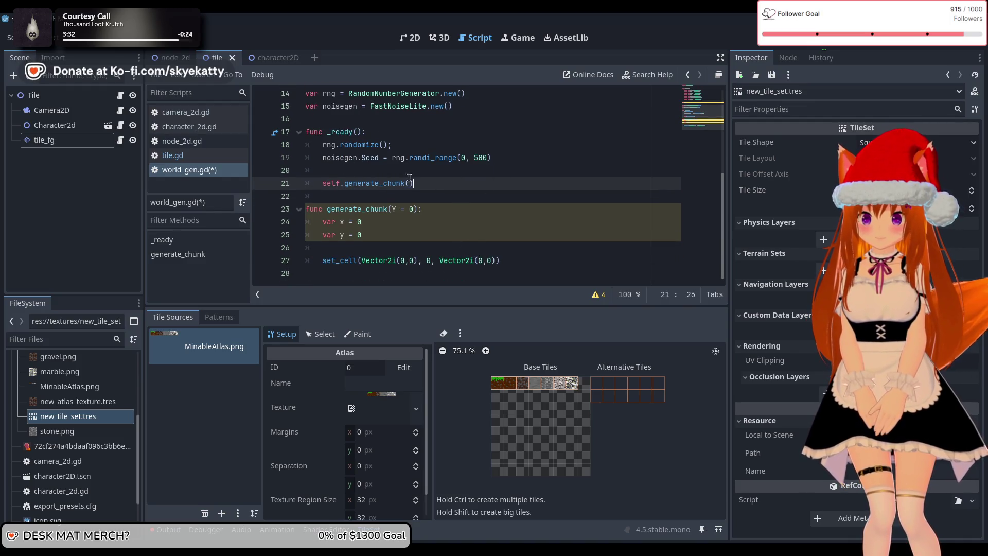
scroll(380, 174, up, 3)
key(Up)
key(Up)
key(End)
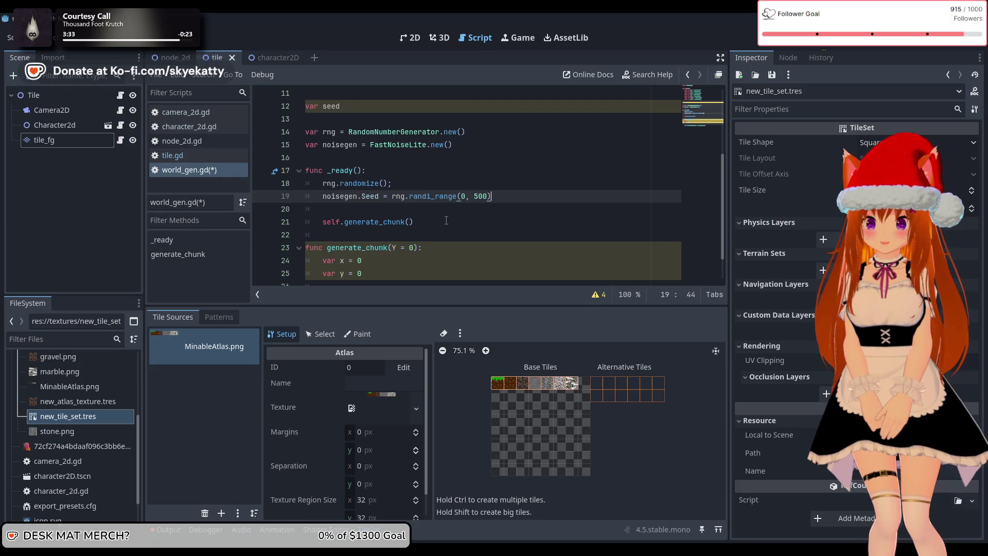
click(356, 209)
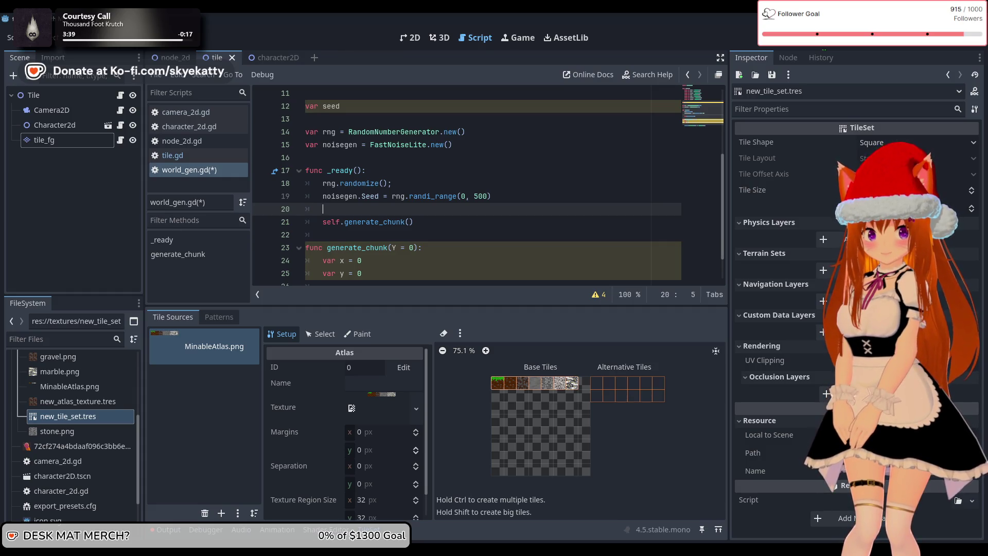
scroll(658, 201, up, 4)
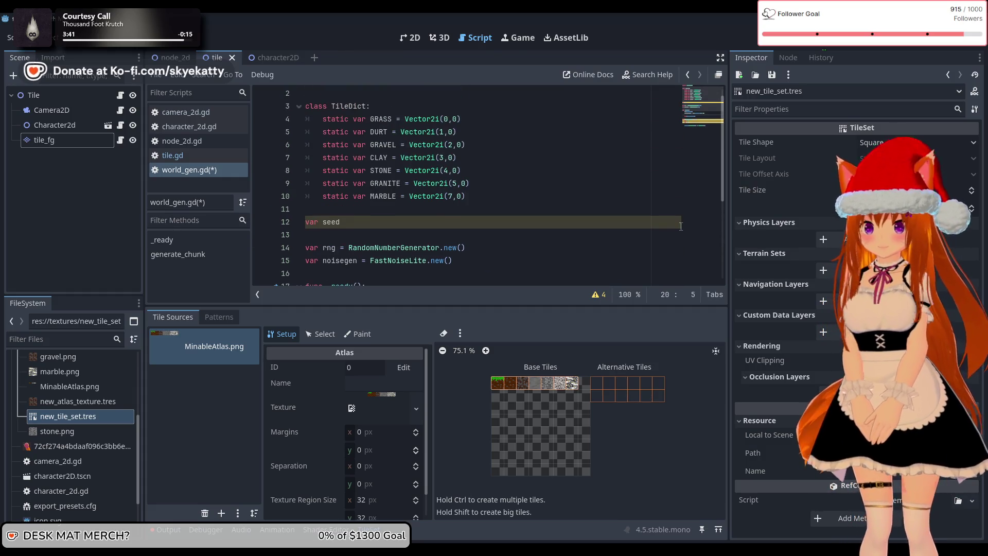
scroll(658, 201, down, 5)
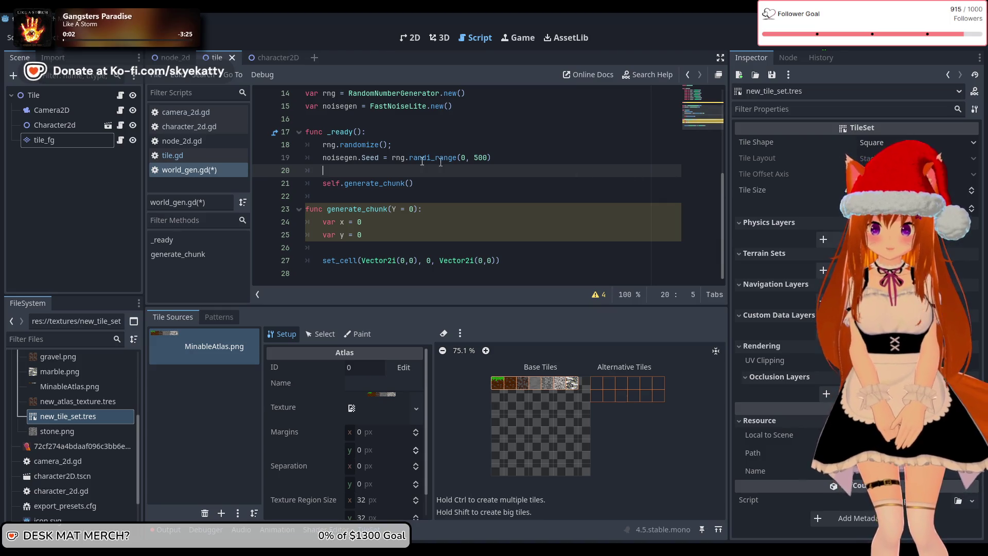
key(BackSpace)
key(BackSpace)
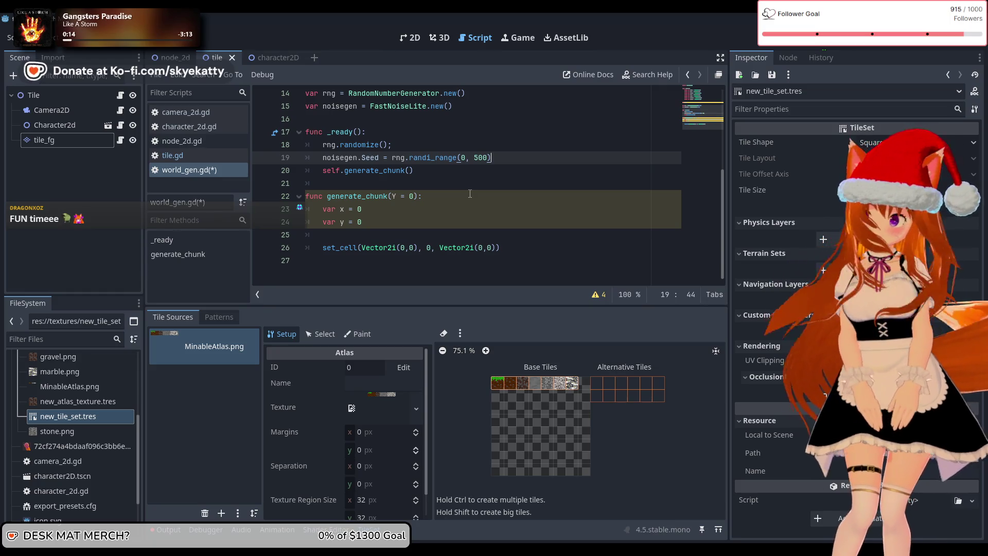
Step: Review the script around var y = 0, generate_chunk and the var seed line
click(341, 223)
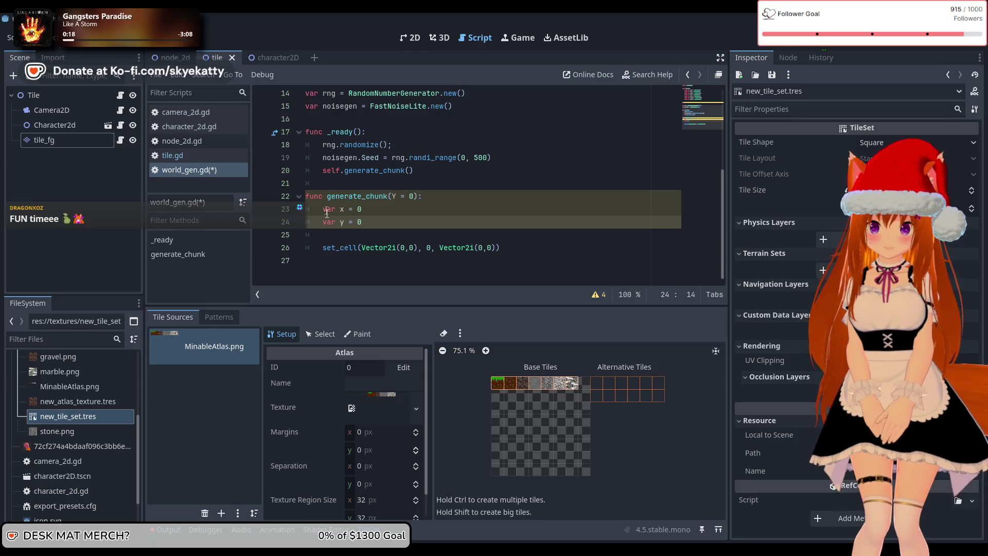
click(354, 197)
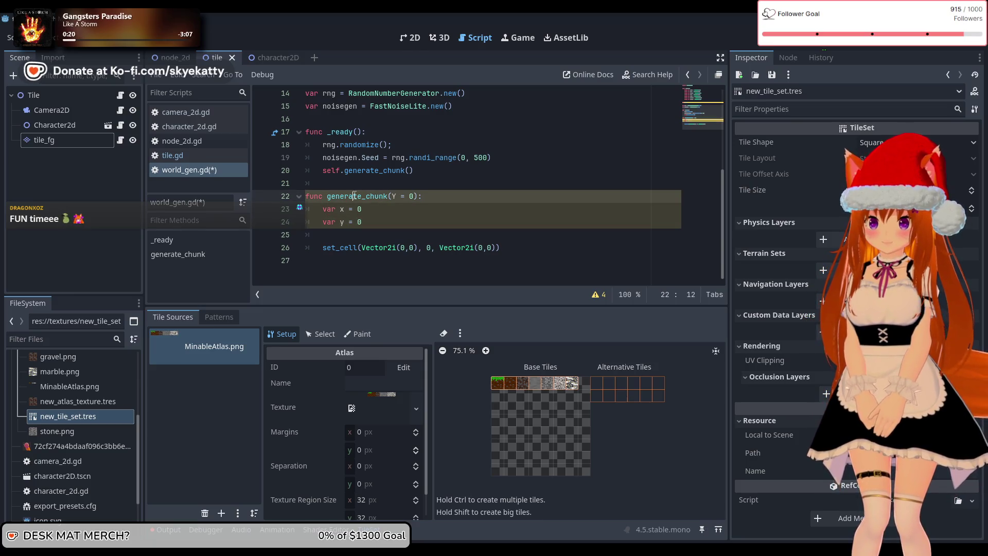
scroll(370, 206, up, 4)
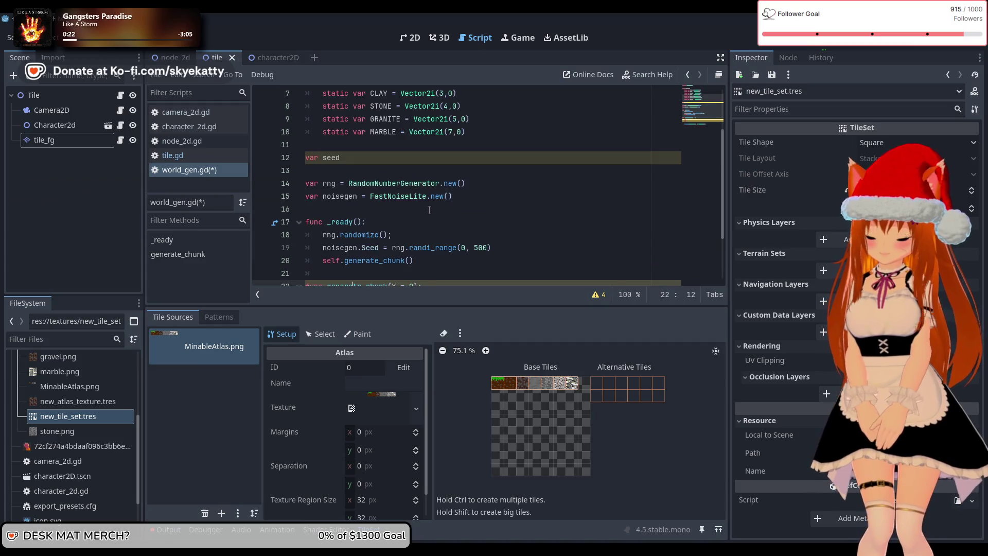
click(350, 198)
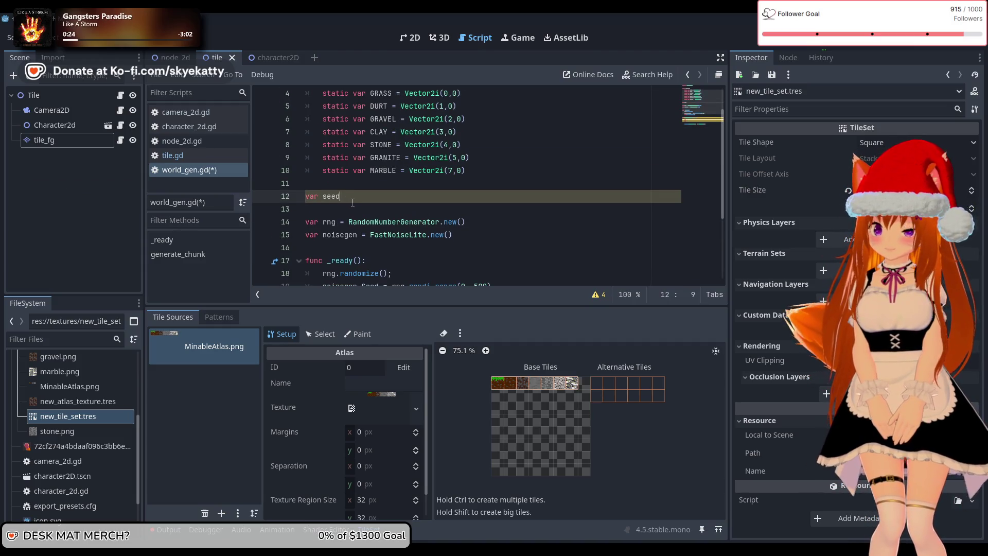
scroll(387, 212, down, 3)
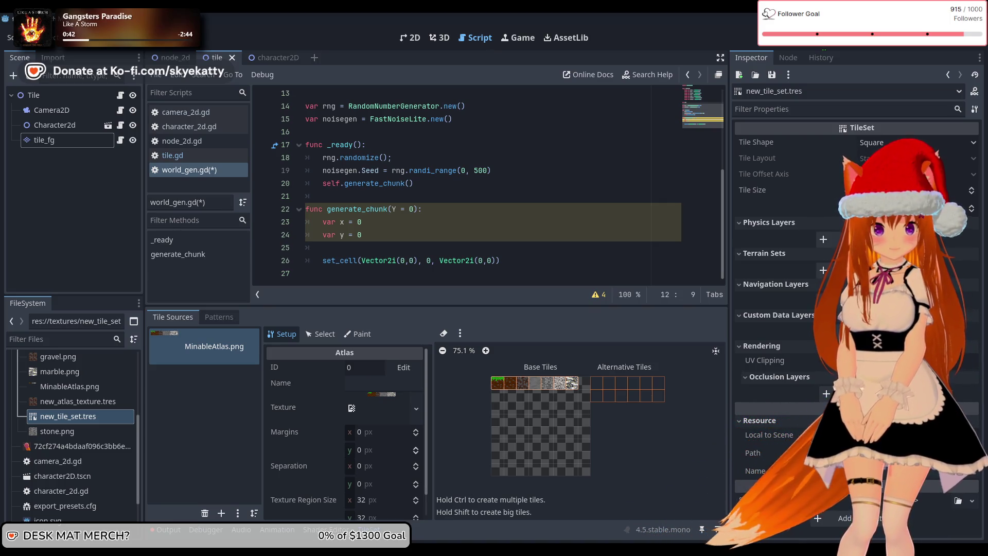
Step: Start a new line after the seed assignment reading noisegen.NoiseType = FastNoiseLite
click(527, 170)
key(Return)
key(Return)
key(Up)
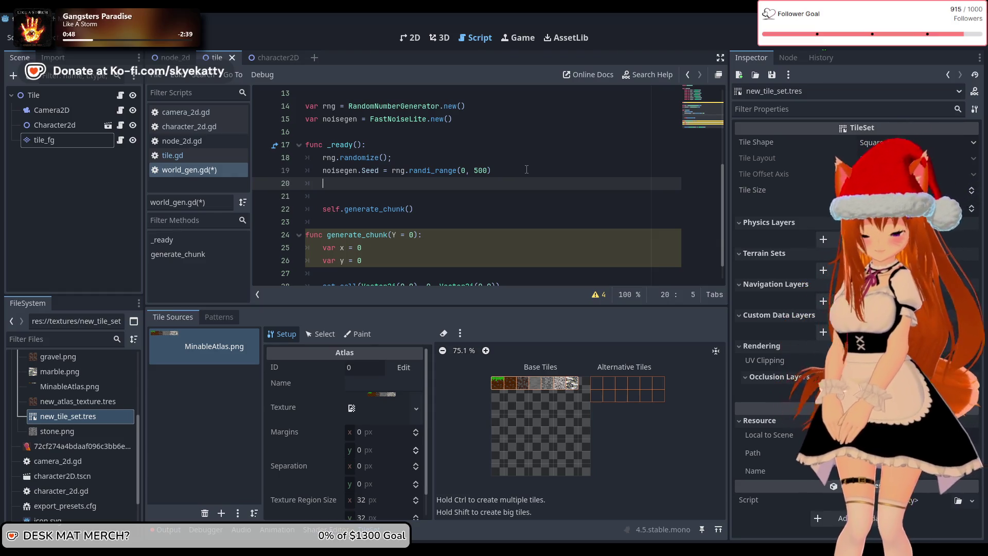
text(t)
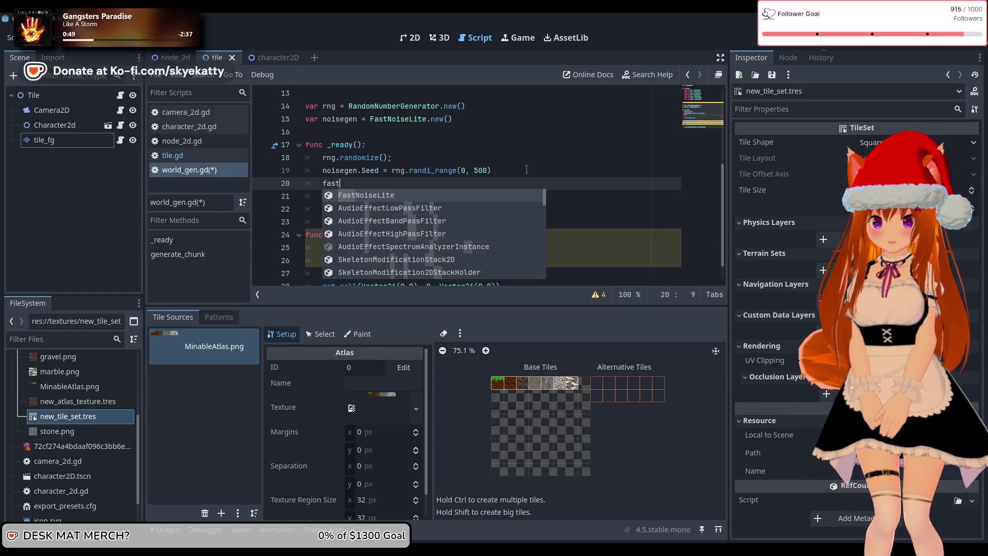
key(BackSpace)
key(BackSpace)
key(BackSpace)
text(n)
key(Escape)
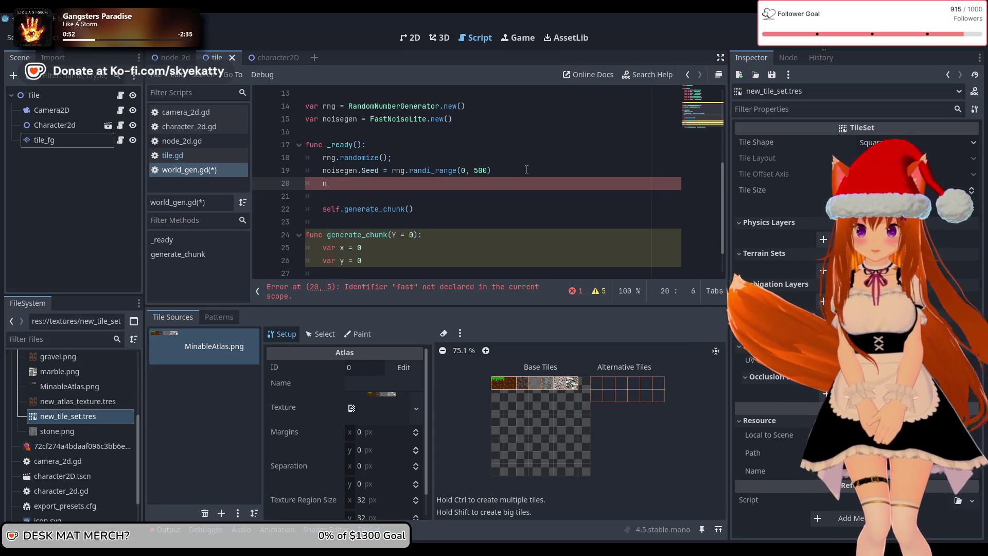
text(oiseg)
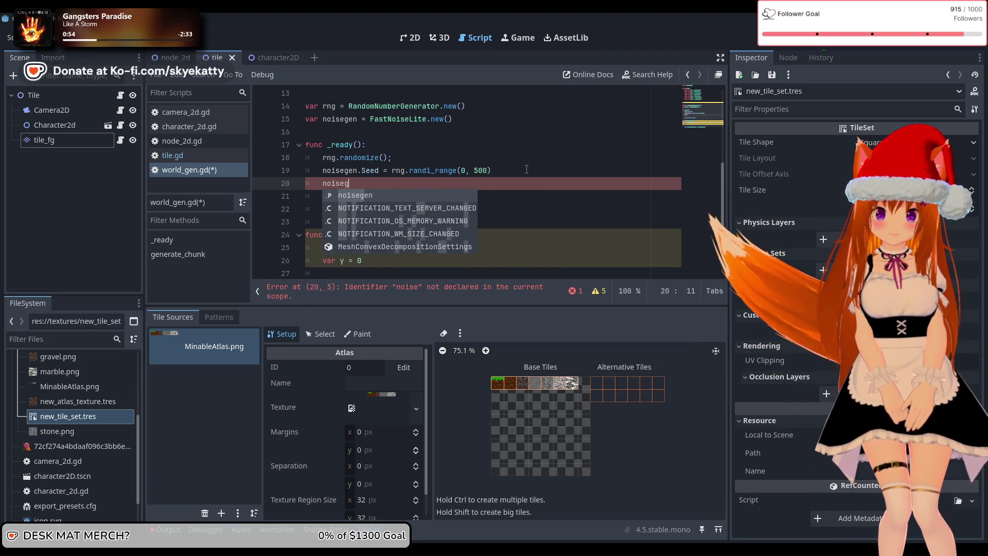
key(Return)
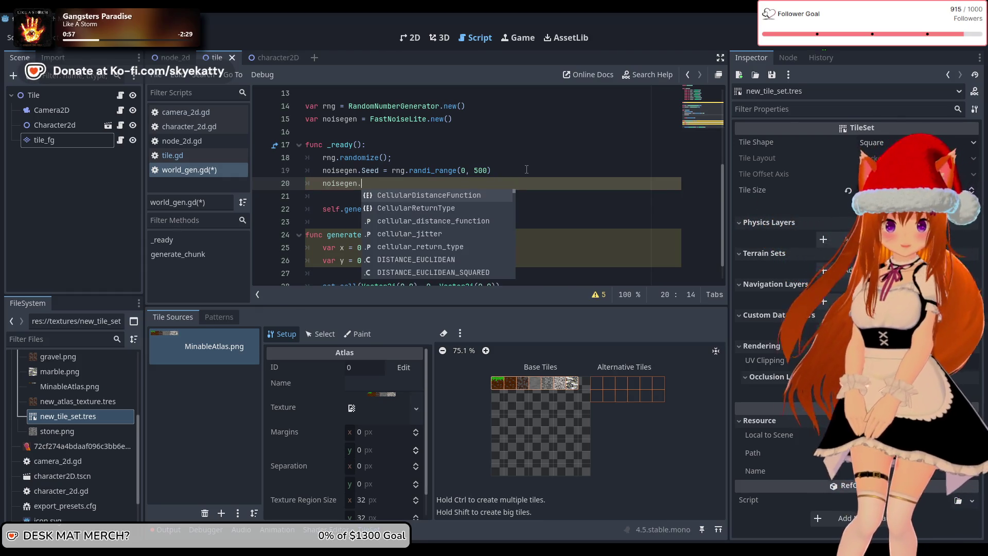
text(Noise)
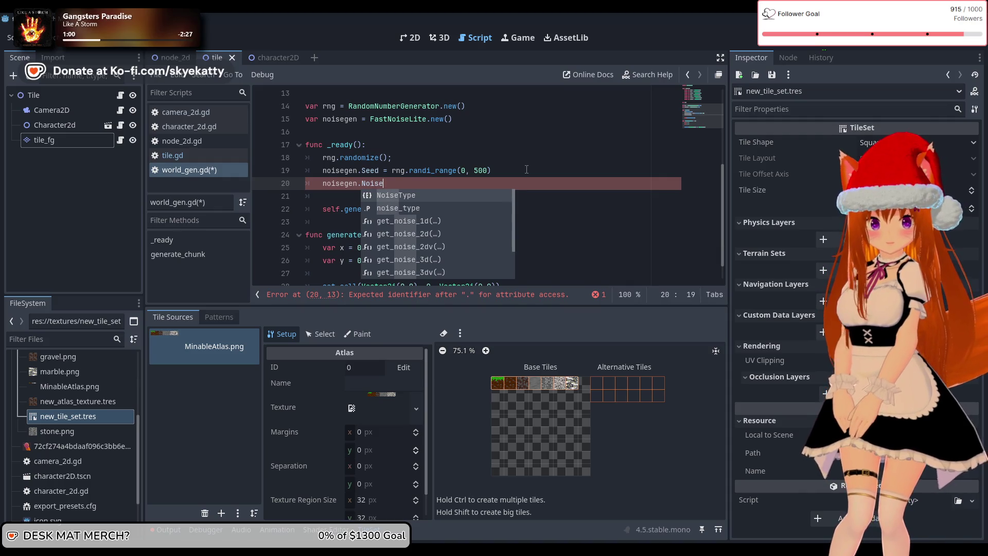
key(Return)
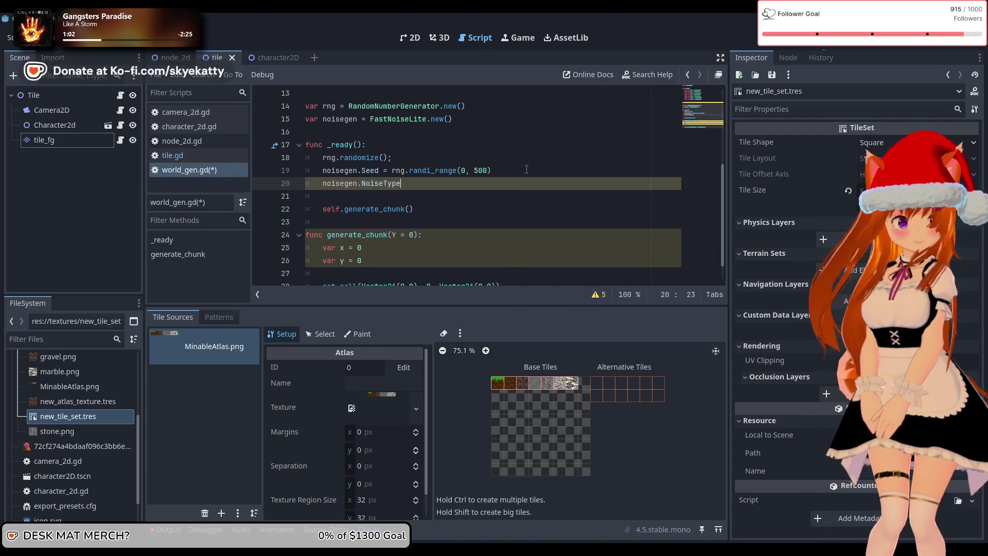
text(FastNoise)
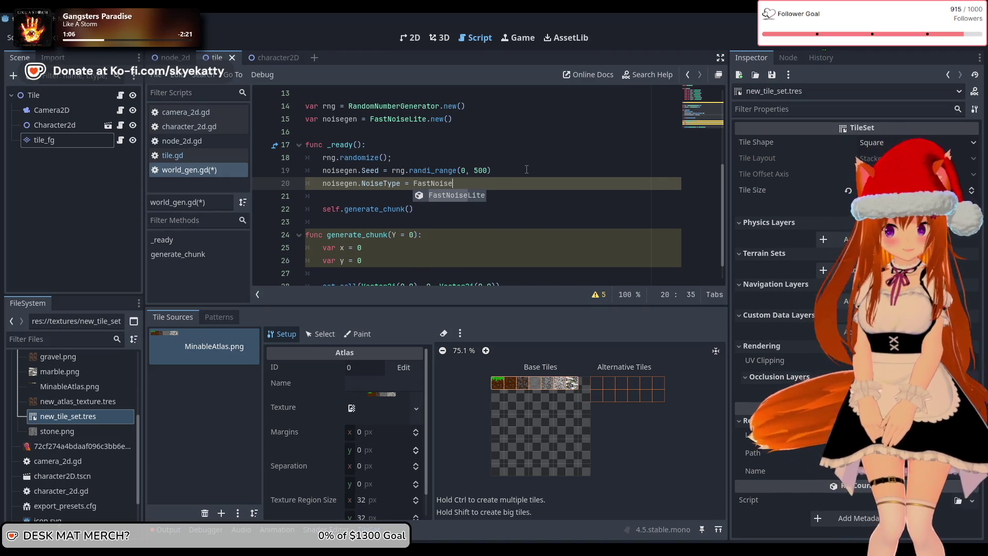
key(Return)
Step: Complete the assignment with the NoiseType enum value TYPE_PERLIN
text(Nois)
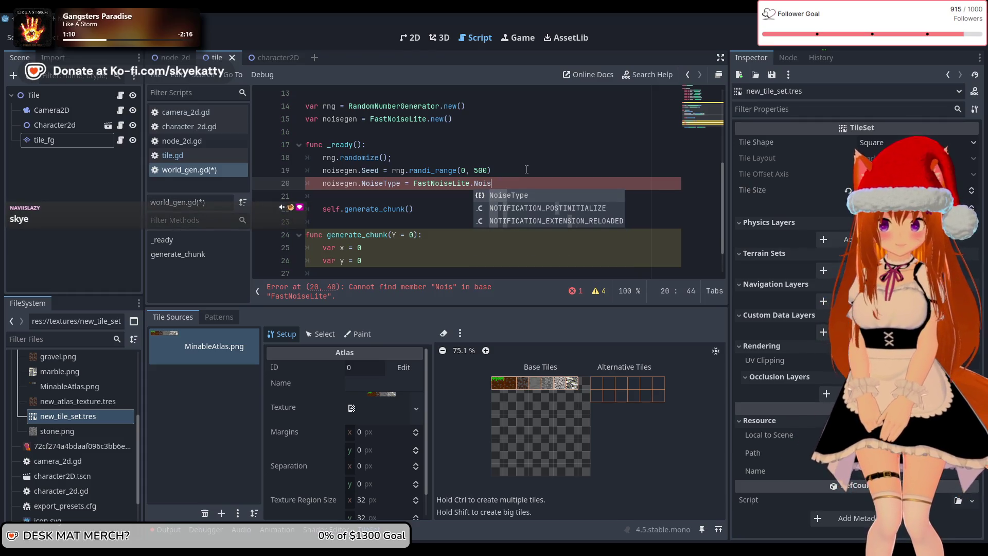
key(Return)
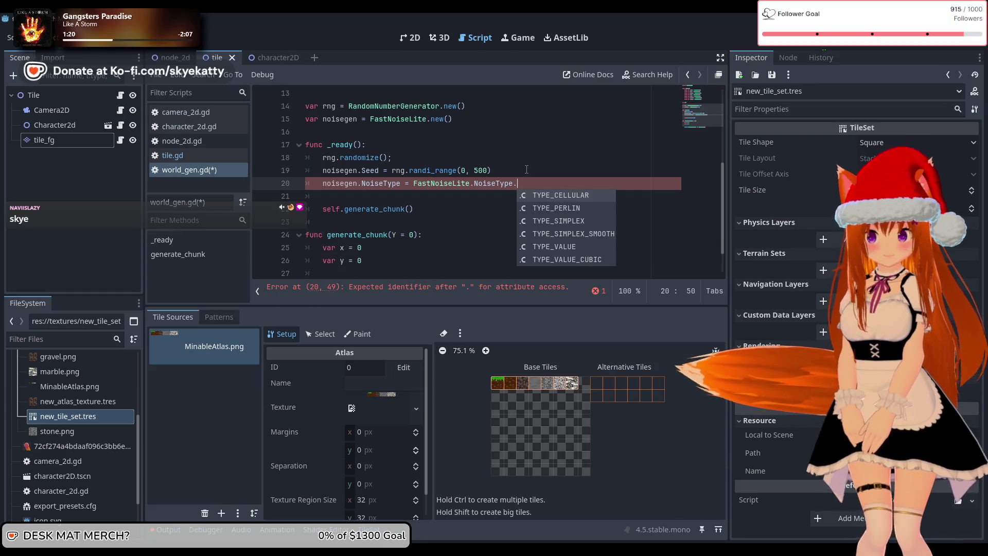
key(Down)
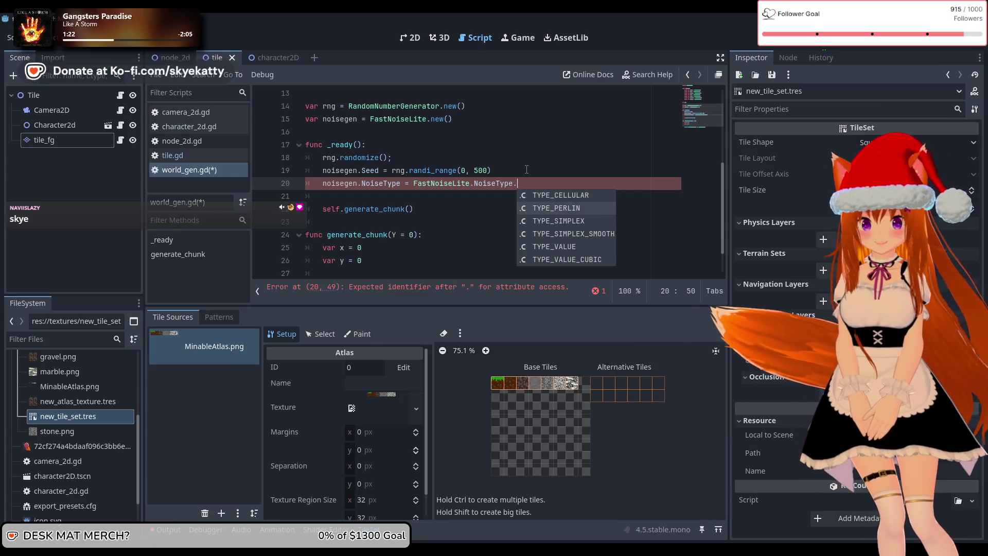
key(Down)
key(Down)
key(Up)
key(Up)
key(Up)
key(Down)
key(Down)
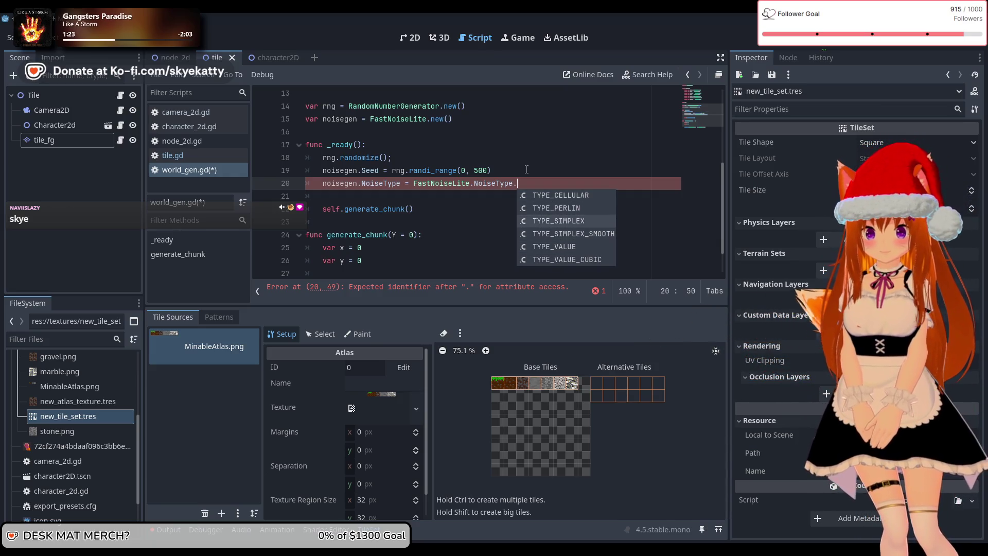
key(Up)
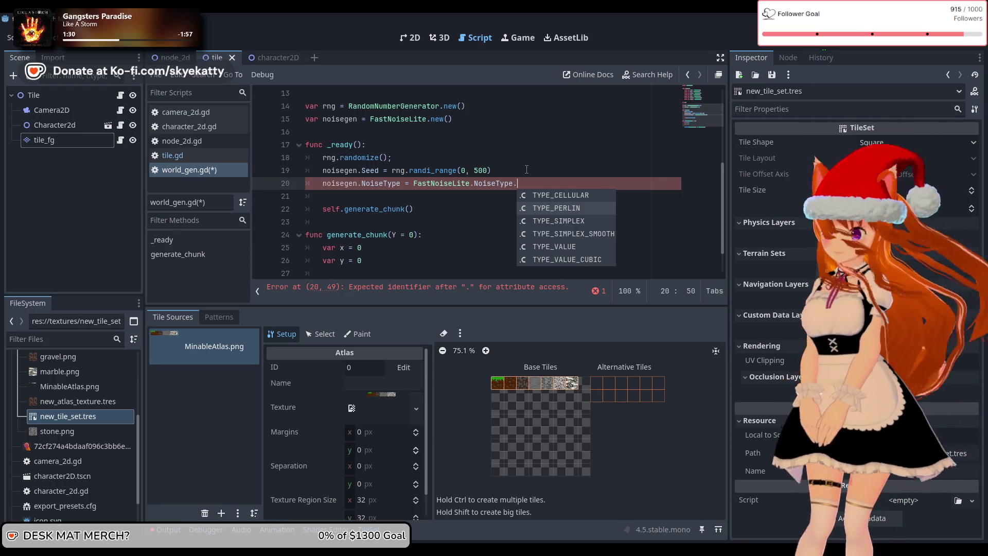
key(Return)
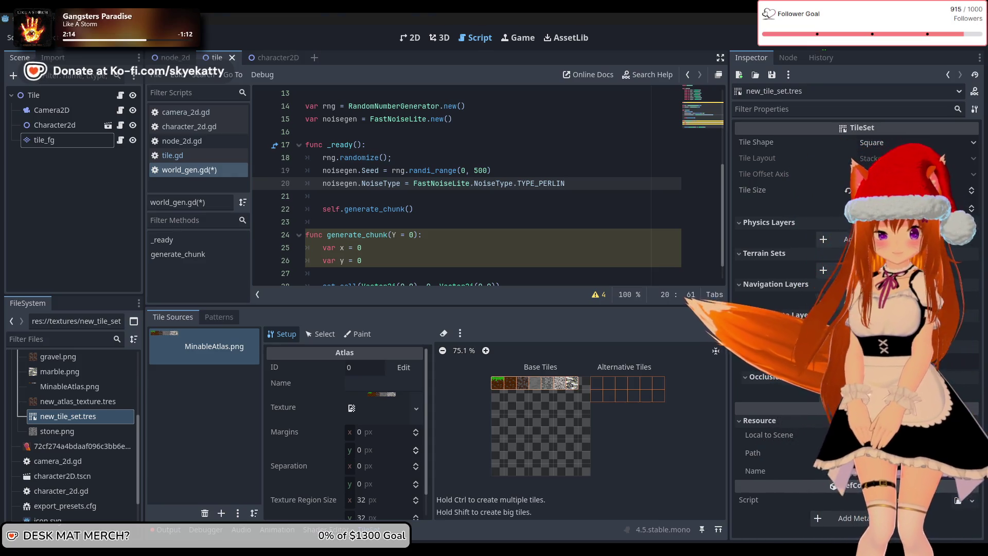
scroll(392, 233, down, 1)
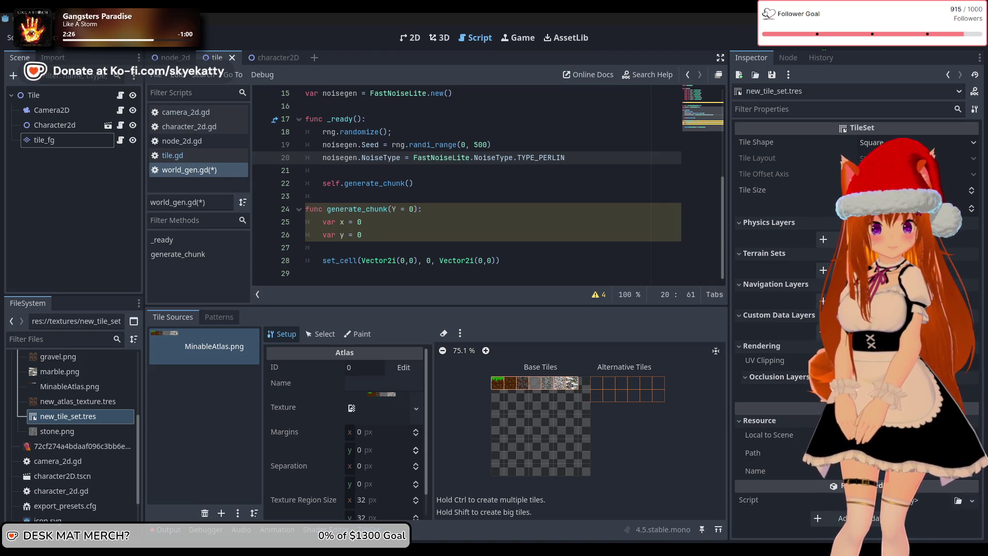
scroll(520, 207, up, 5)
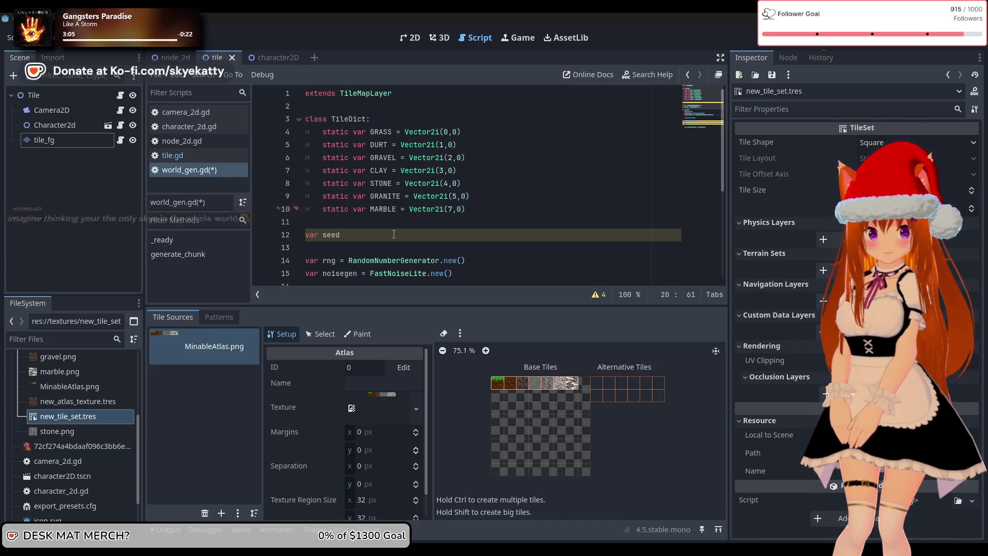
Step: Add 'var tilesList = []' on a new line 12, just above var seed
click(397, 222)
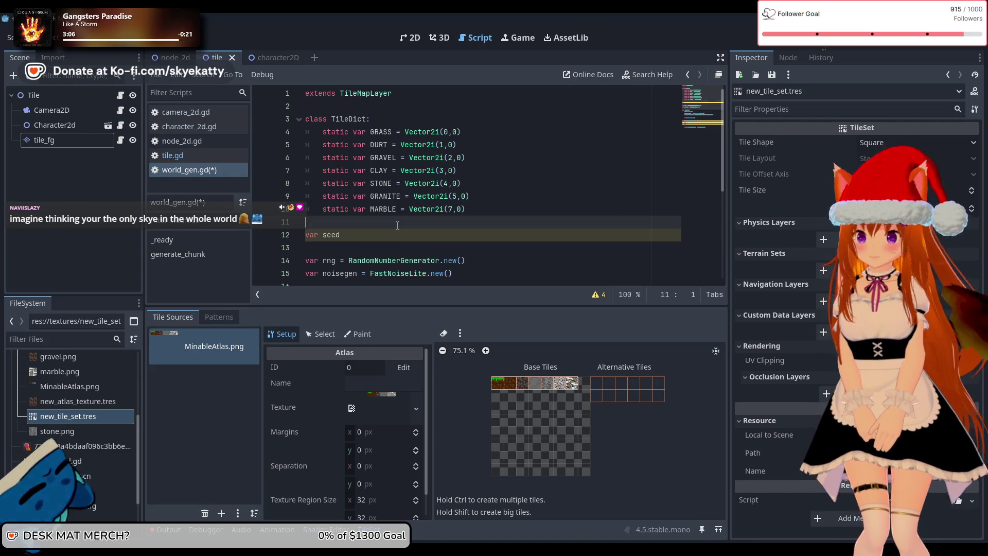
key(Return)
text(Lis)
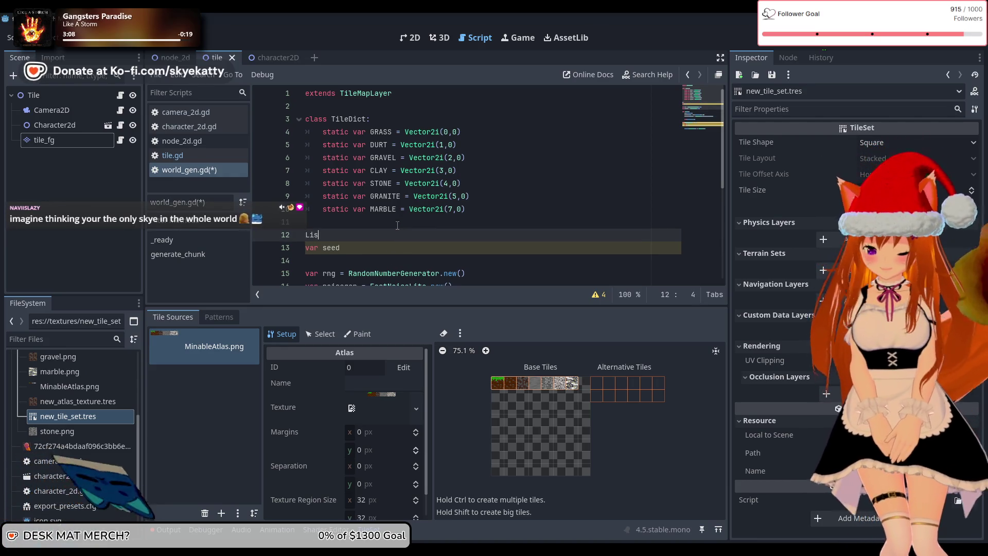
key(BackSpace)
key(BackSpace)
key(BackSpace)
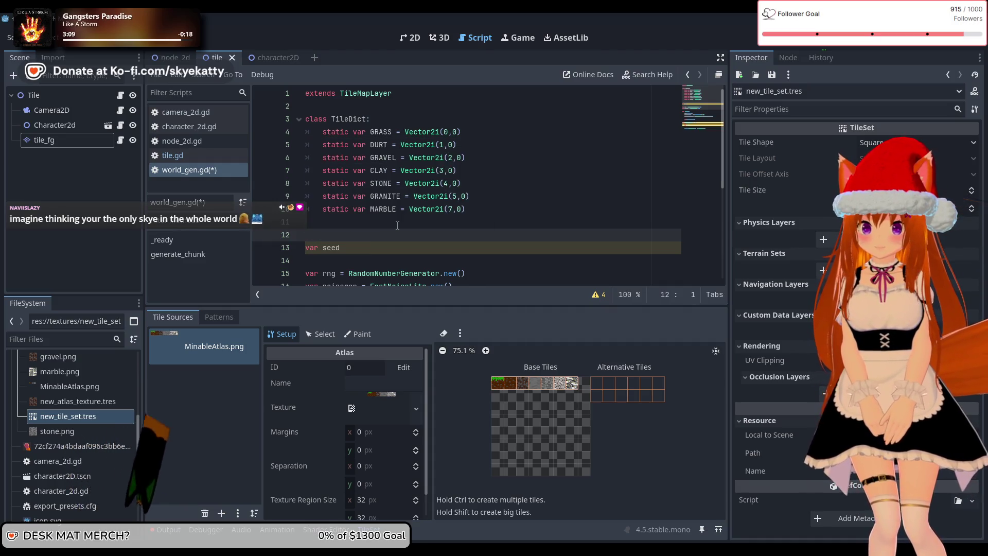
text(var )
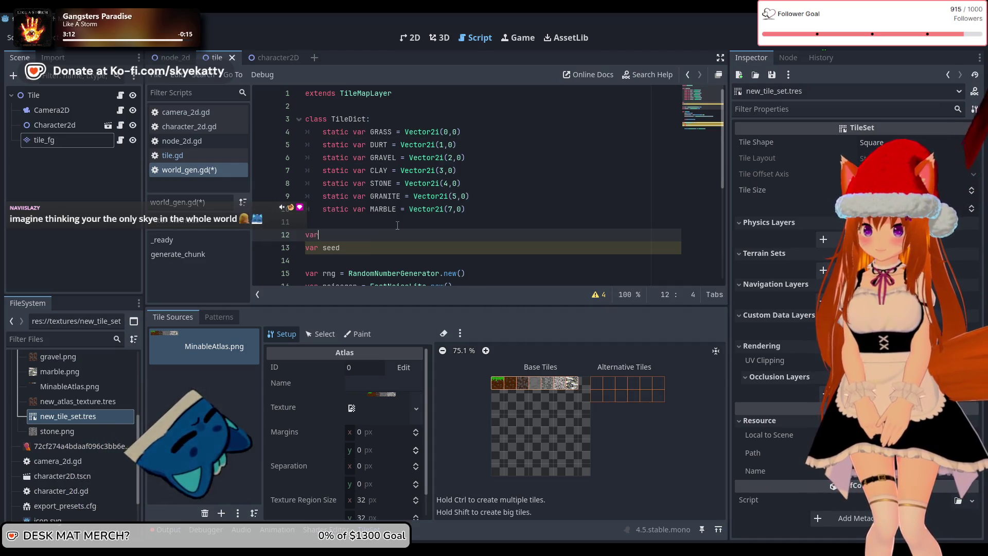
text(tiles)
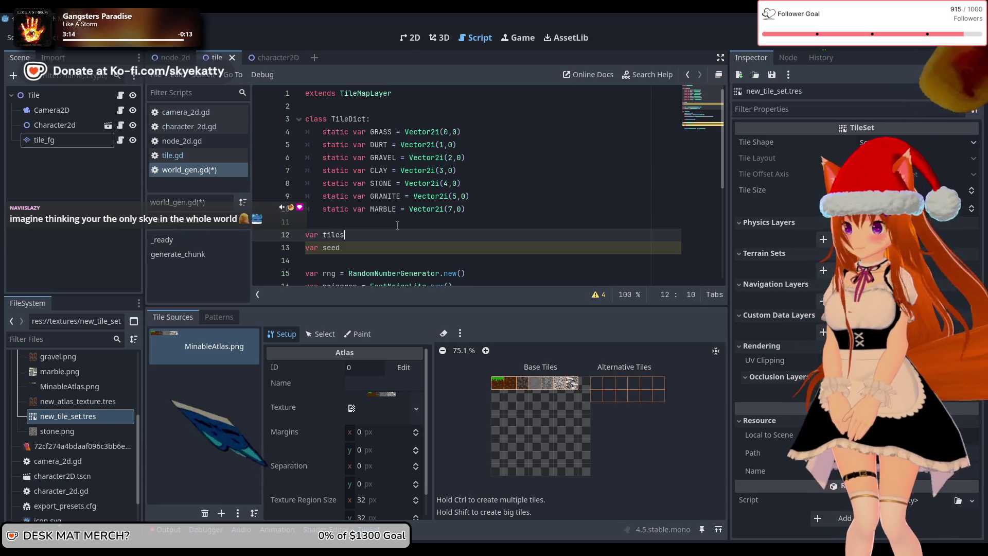
text(List)
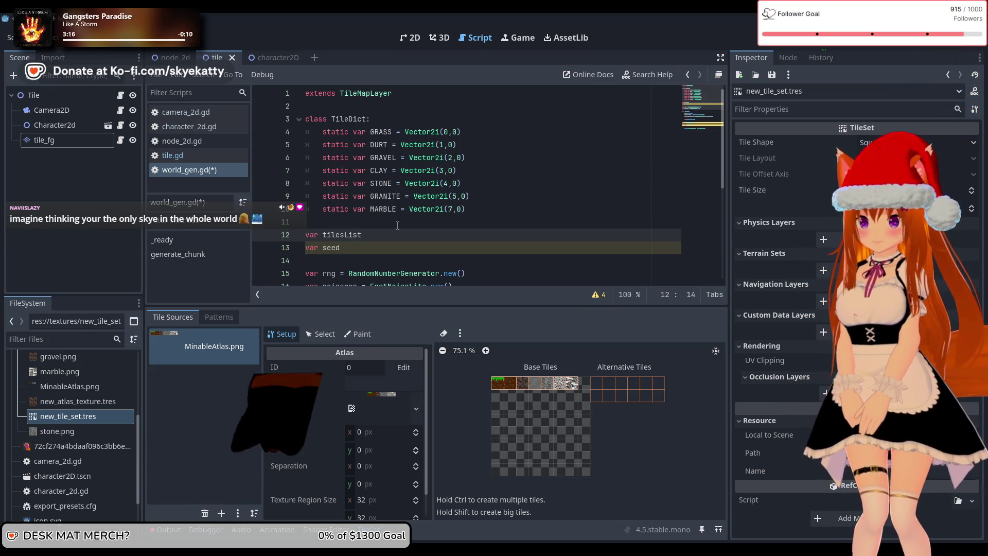
text( = [])
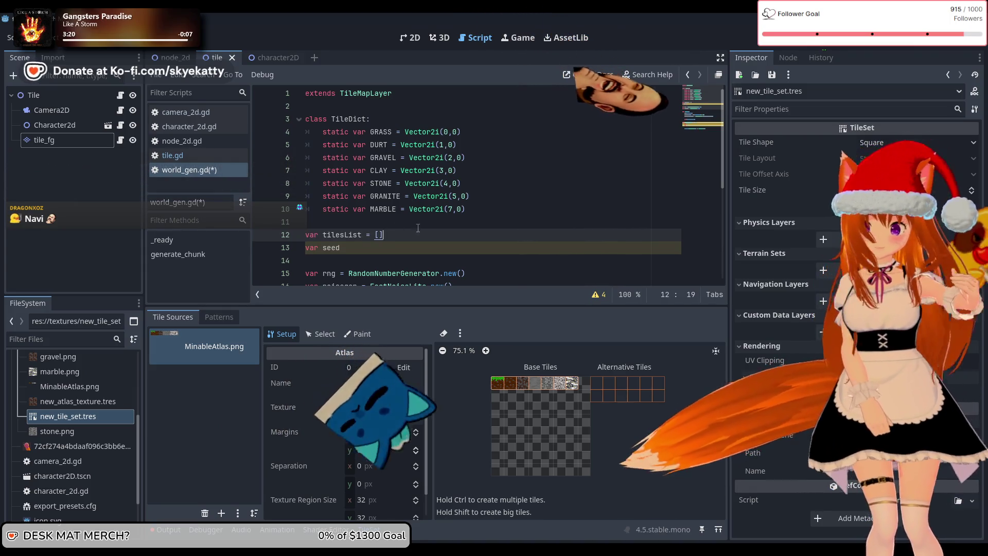
Step: Scroll through world_gen.gd to check where the new tilesList declaration sits
click(421, 254)
key(Up)
key(Down)
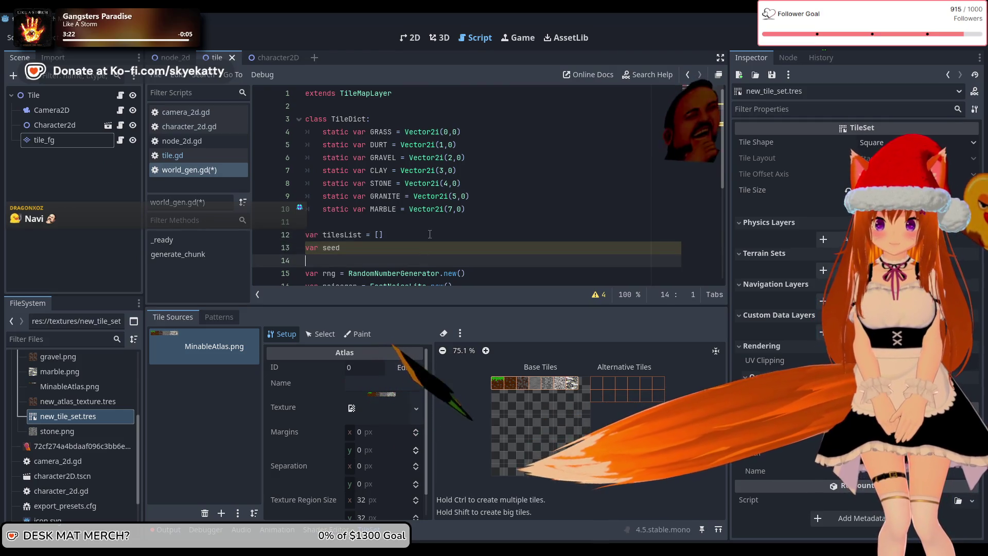
key(Up)
scroll(436, 262, down, 2)
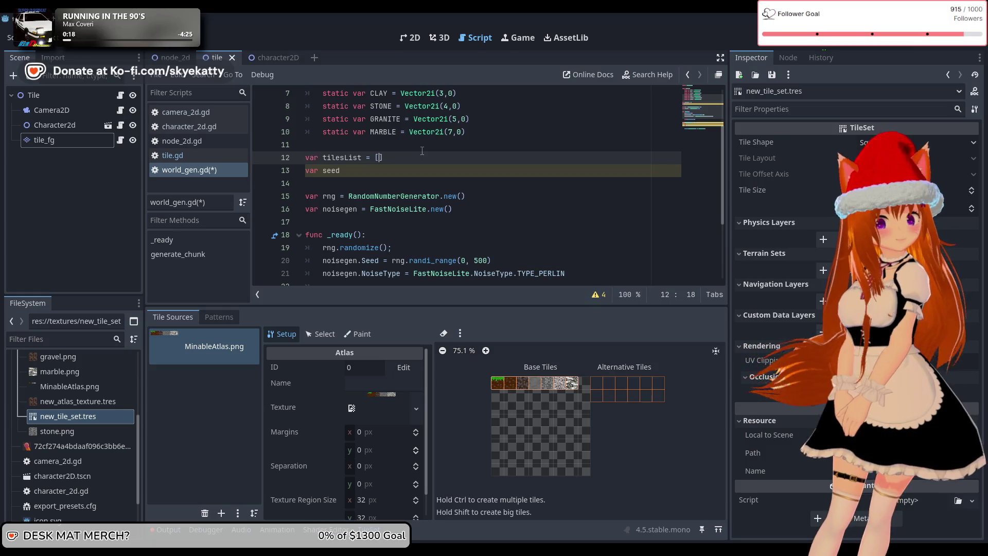
scroll(395, 162, down, 2)
scroll(412, 169, up, 3)
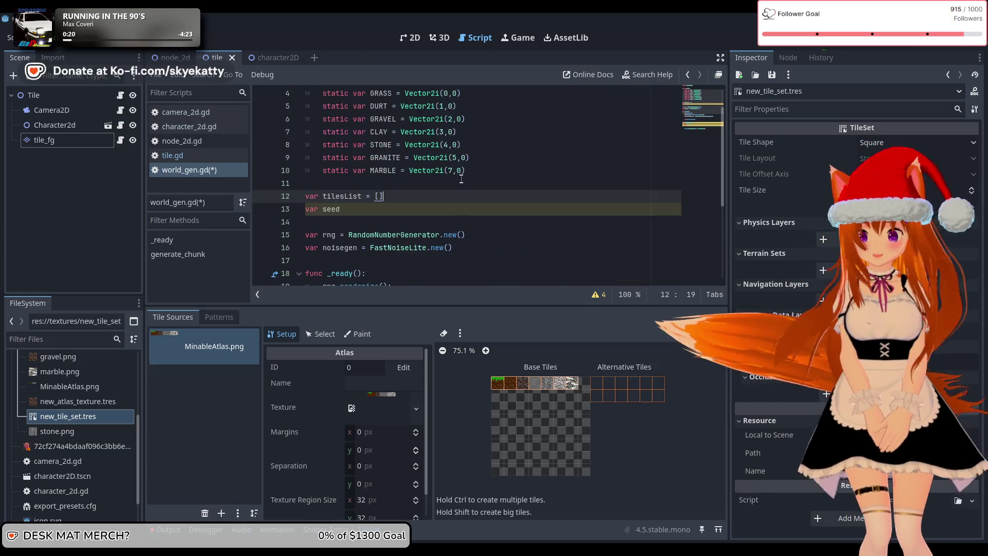
scroll(476, 181, up, 2)
scroll(477, 181, down, 5)
scroll(475, 185, up, 5)
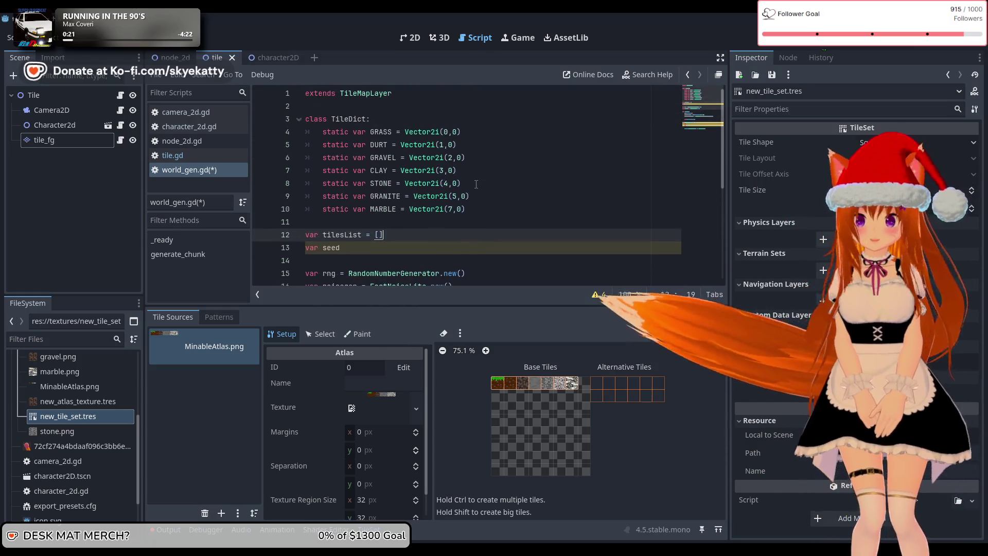
scroll(473, 188, down, 3)
scroll(471, 188, up, 2)
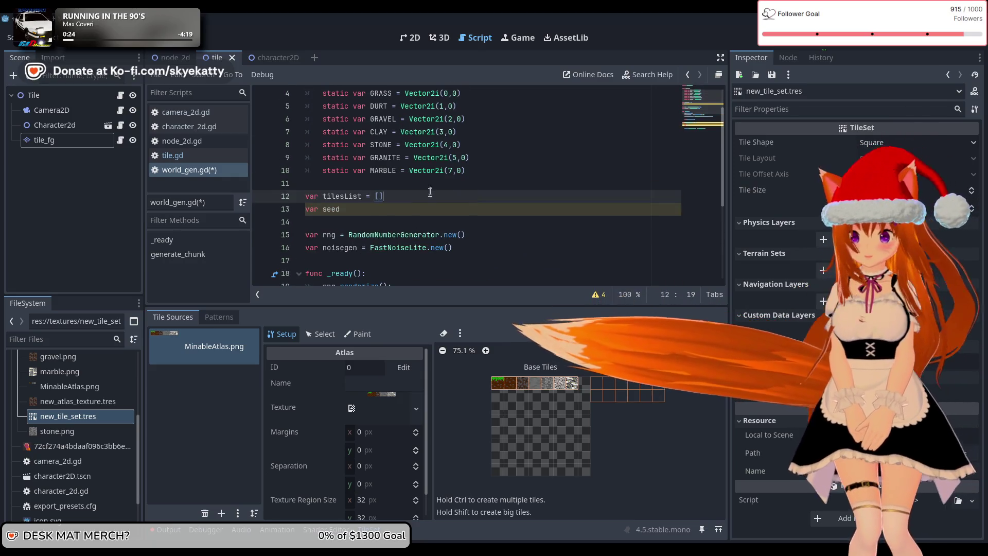
scroll(437, 197, up, 2)
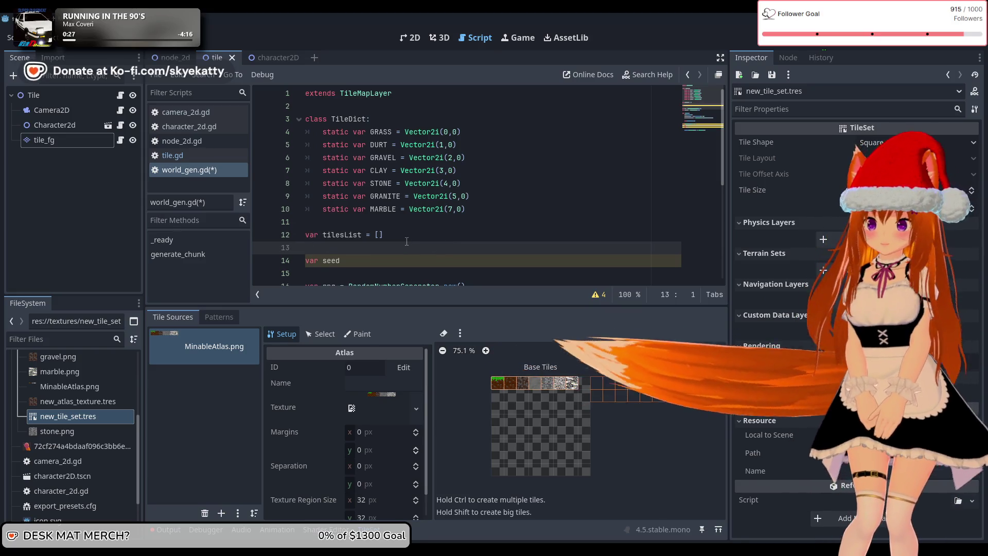
scroll(449, 240, down, 3)
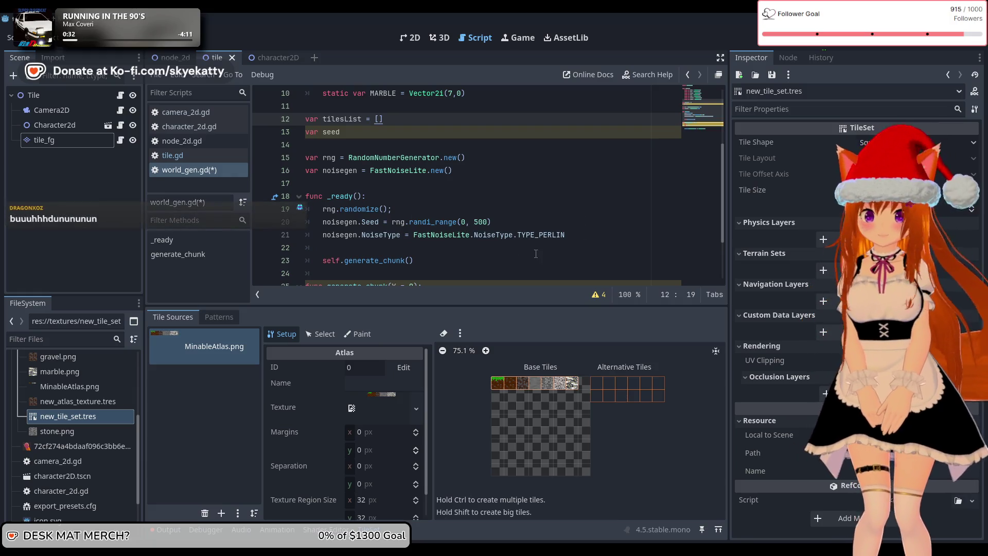
click(451, 206)
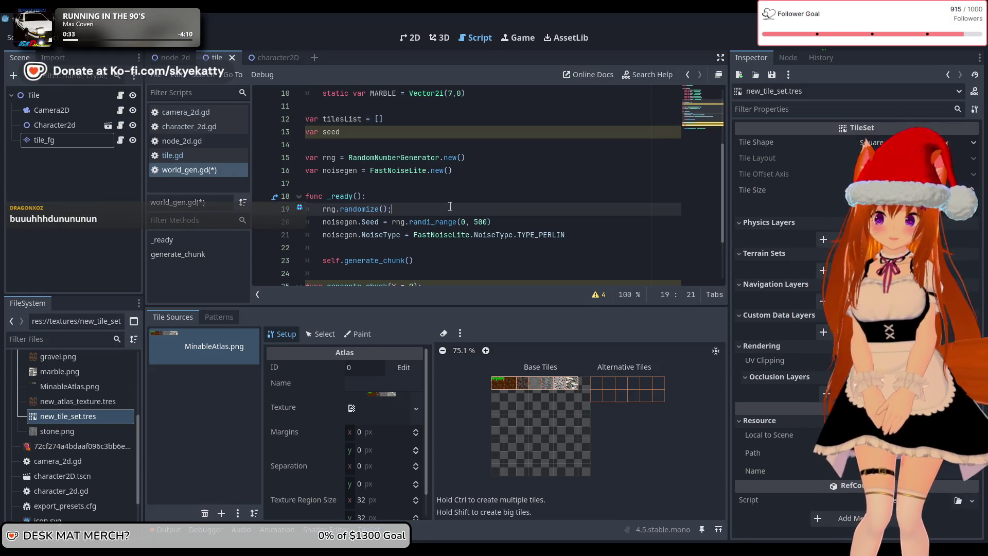
click(449, 202)
key(Return)
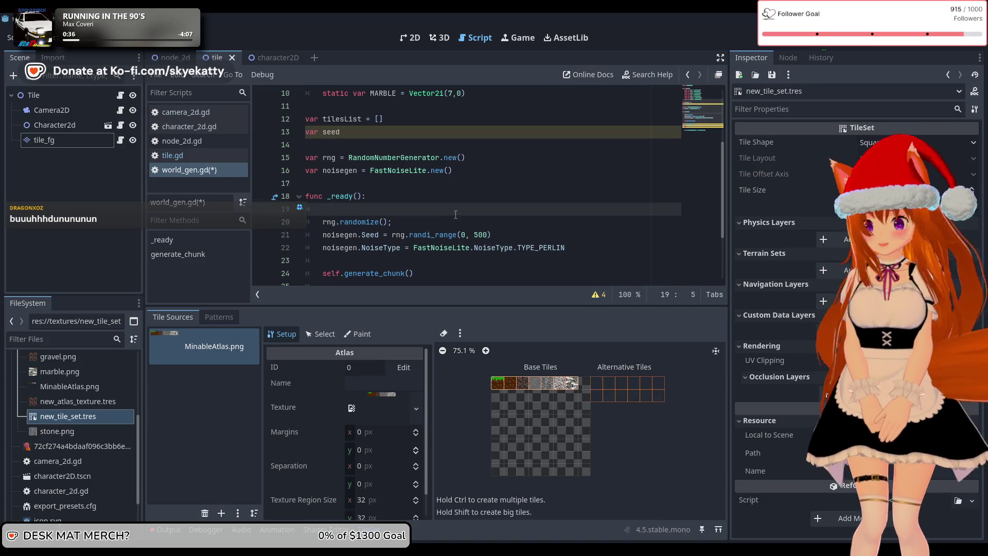
key(BackSpace)
mouse_move(451, 217)
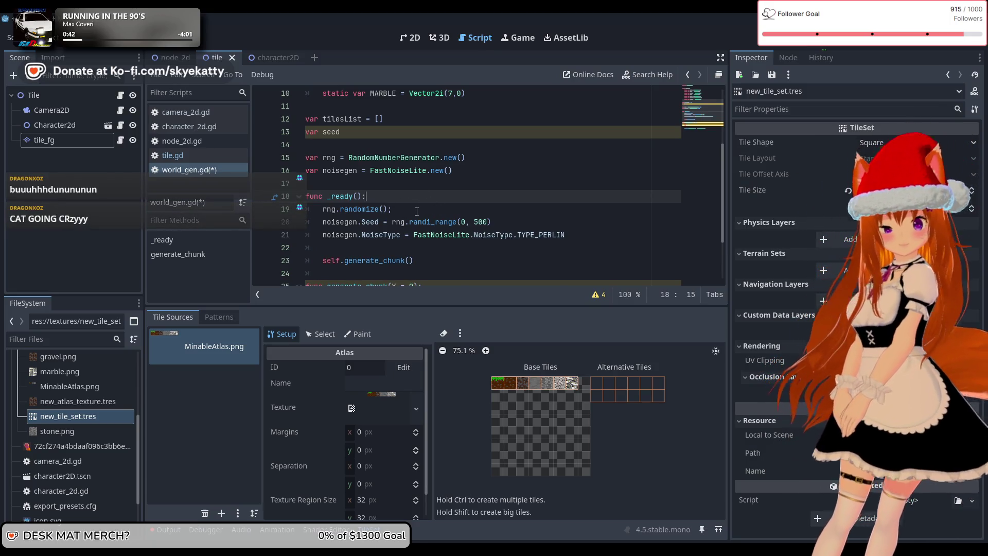
key(Return)
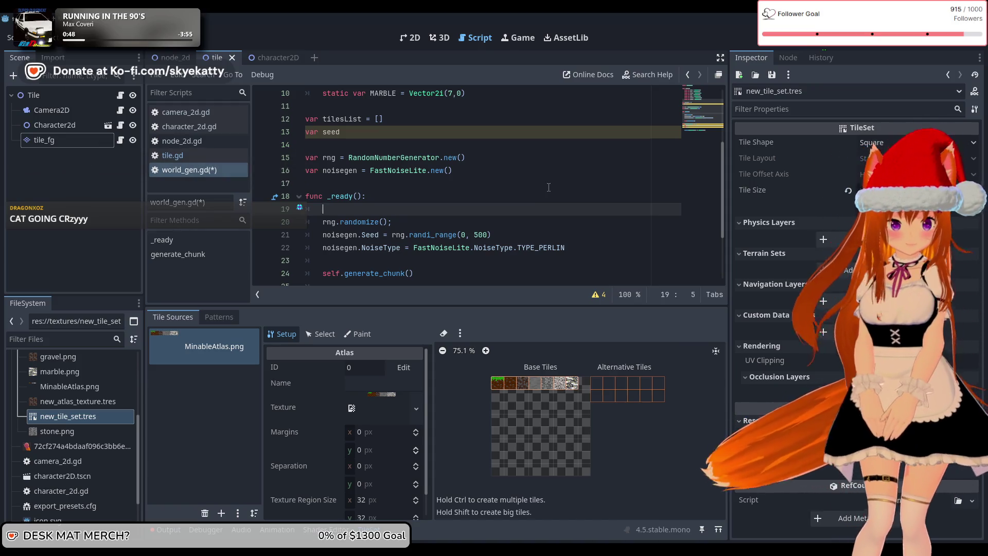
text(tileList)
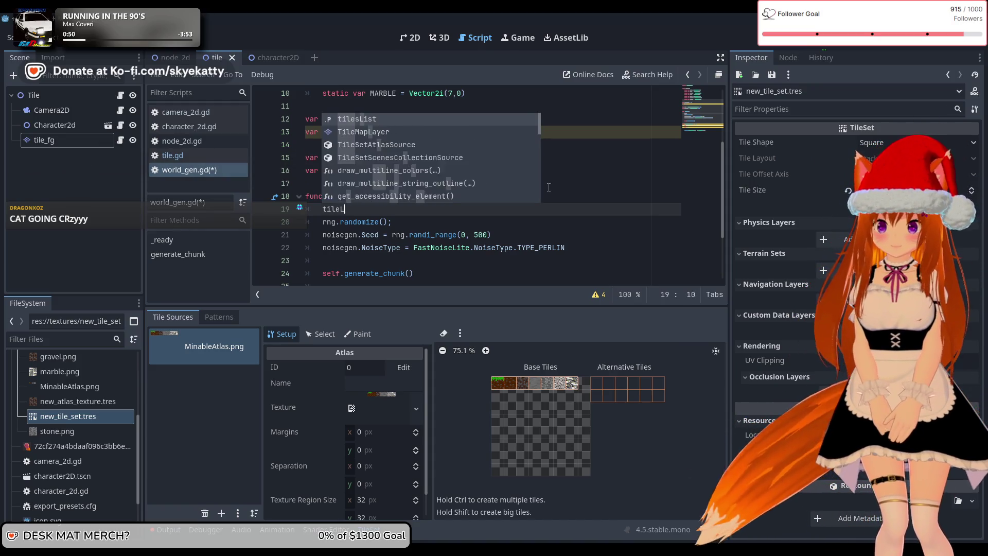
text(add)
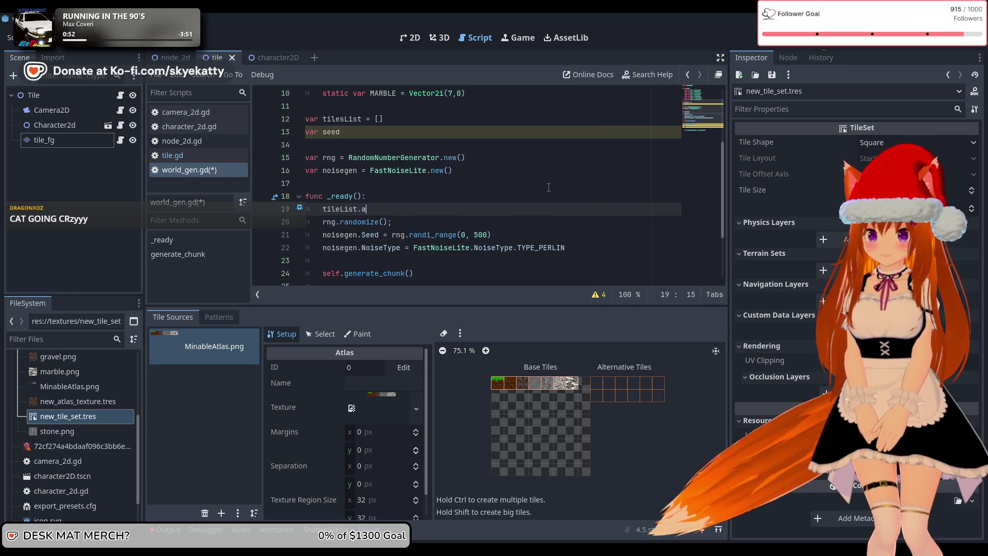
key(BackSpace)
key(BackSpace)
key(BackSpace)
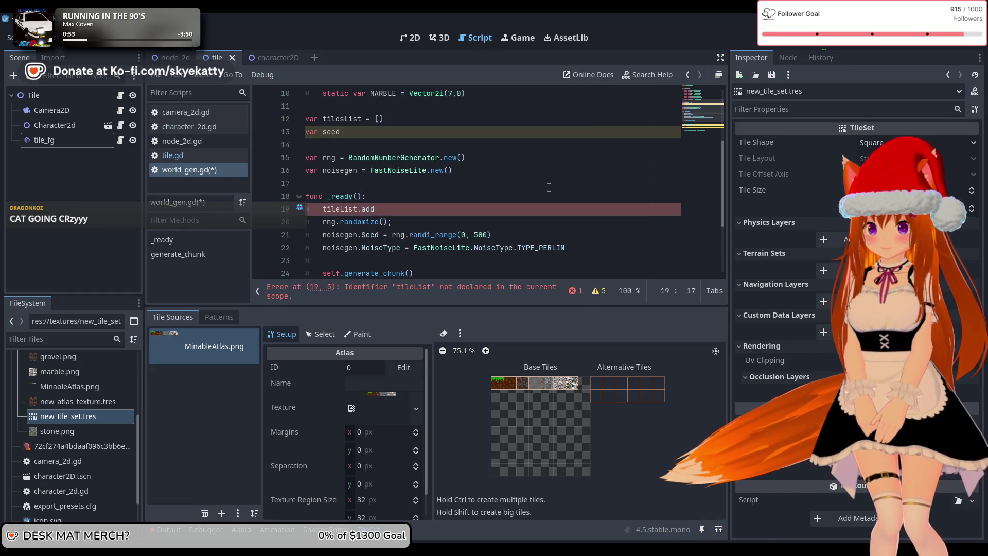
key(BackSpace)
key(BackSpace)
key(BackSpace)
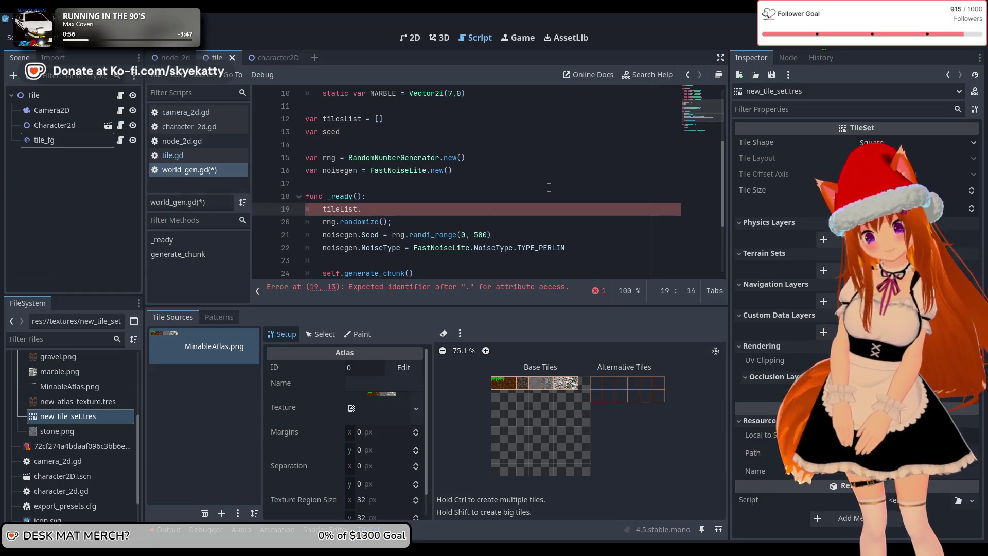
key(BackSpace)
key(BackSpace)
key(BackSpace)
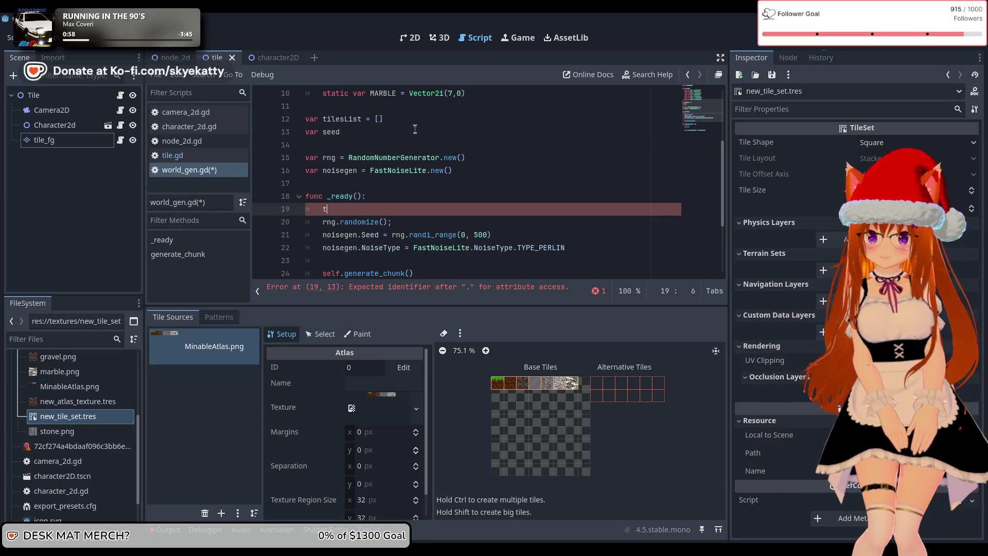
Step: Change line 12 to 'var tilesList = ItemList.new()' using autocomplete
click(414, 118)
key(BackSpace)
key(BackSpace)
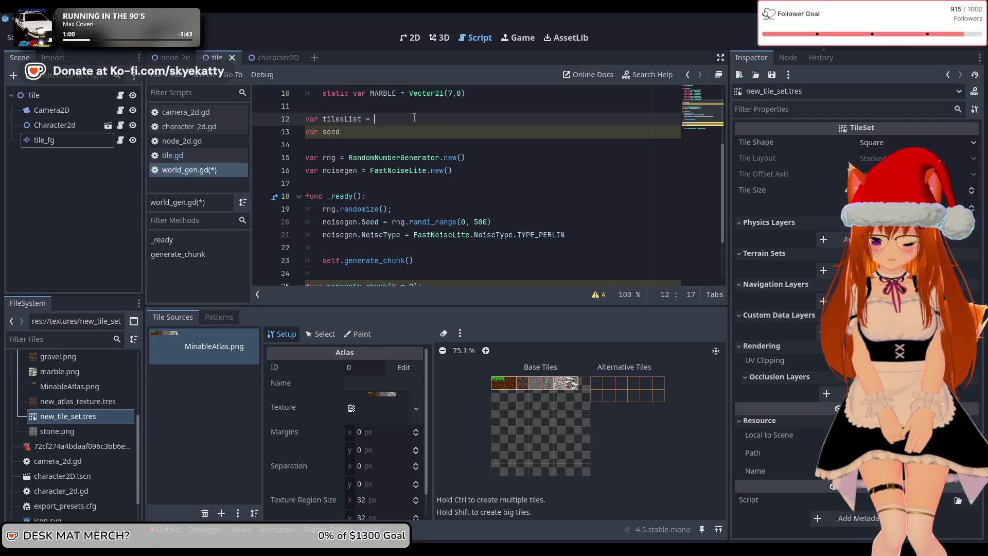
text(List)
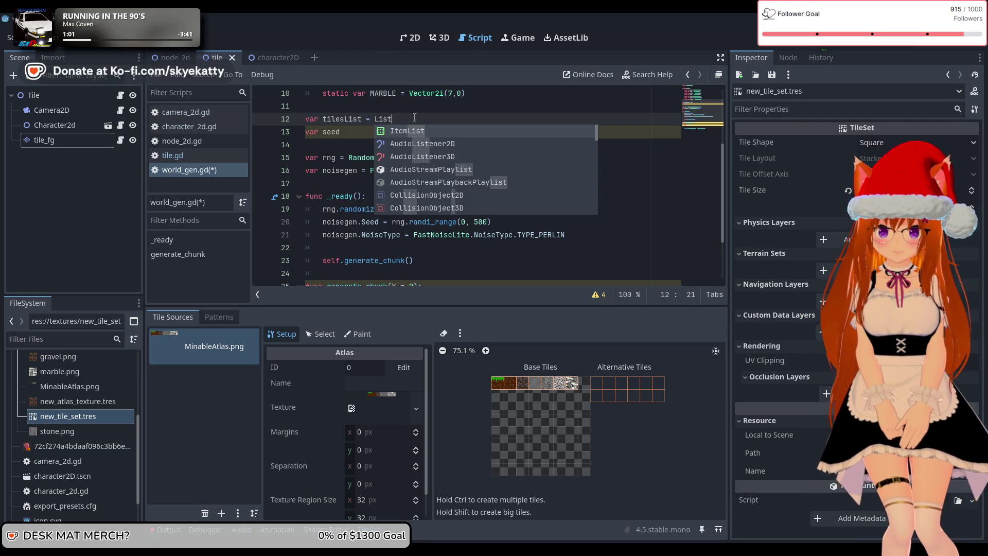
key(Return)
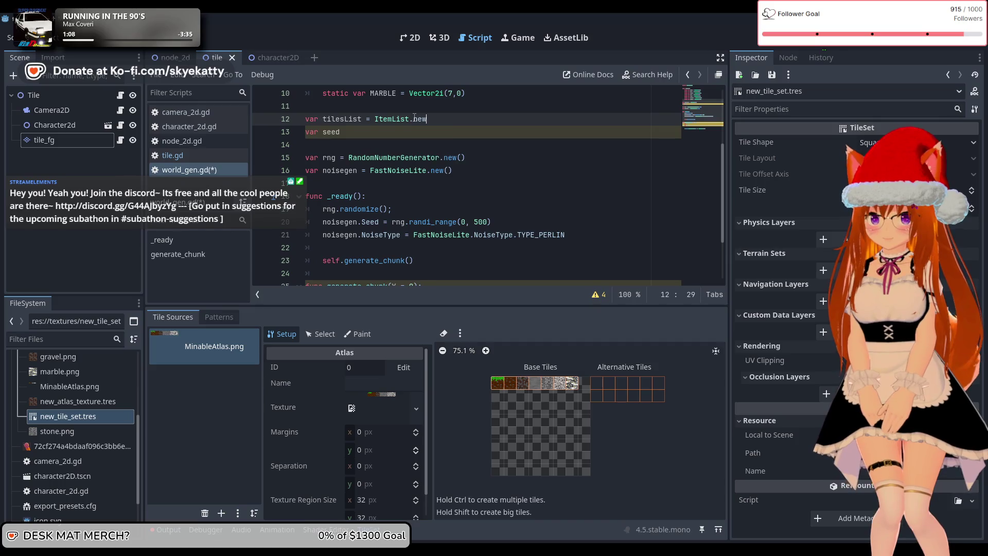
text(.new)
key(Return)
click(397, 119)
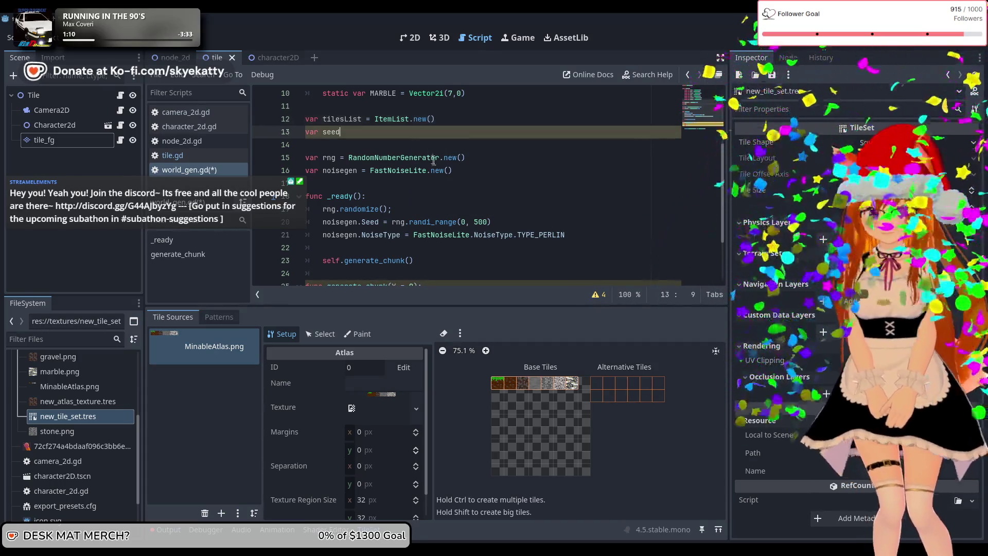
double_click(396, 119)
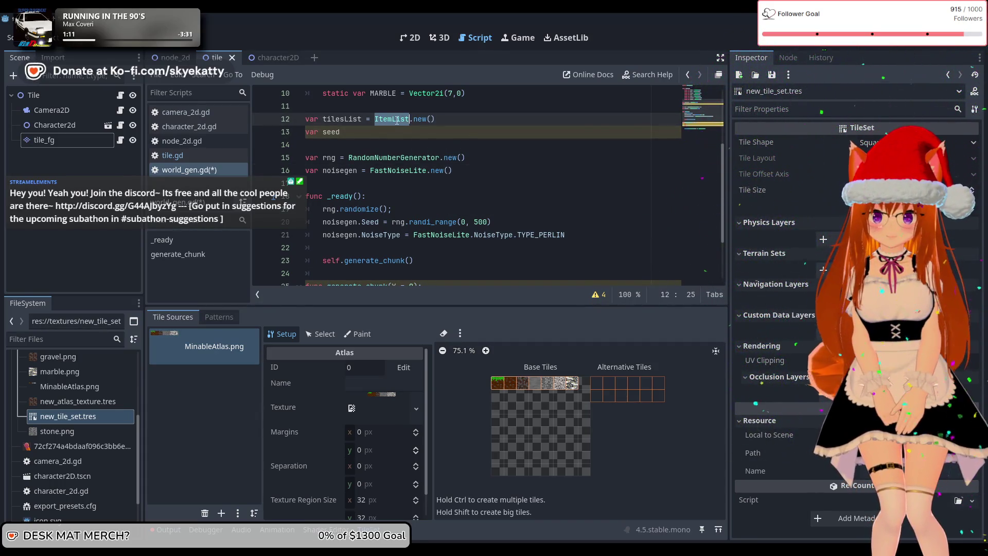
click(476, 150)
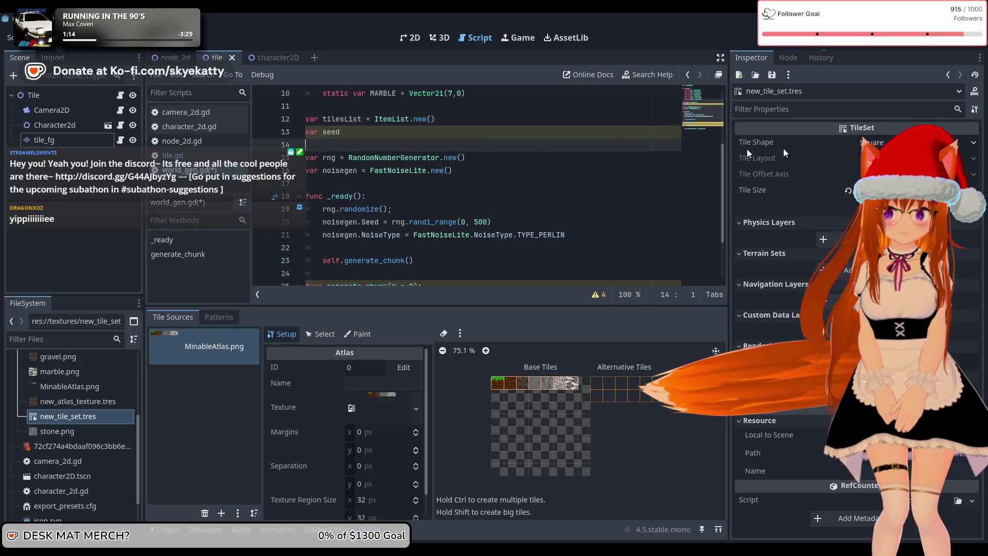
scroll(509, 204, down, 2)
scroll(509, 204, up, 2)
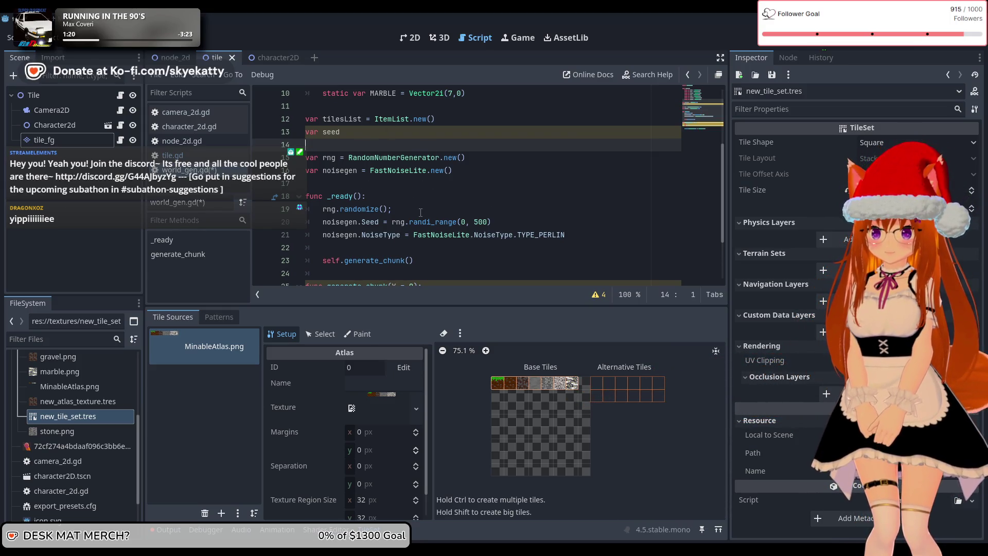
scroll(420, 213, down, 1)
click(411, 164)
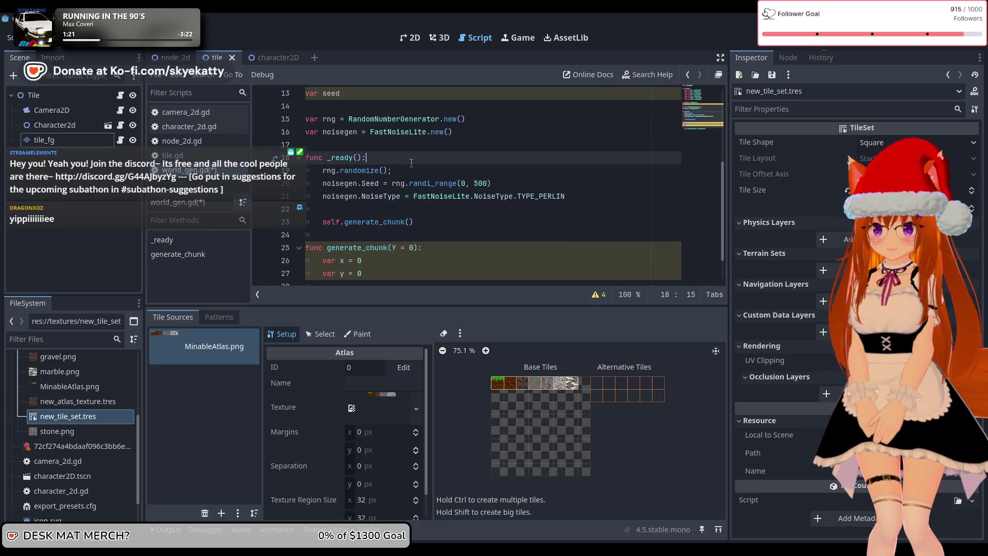
scroll(412, 163, up, 2)
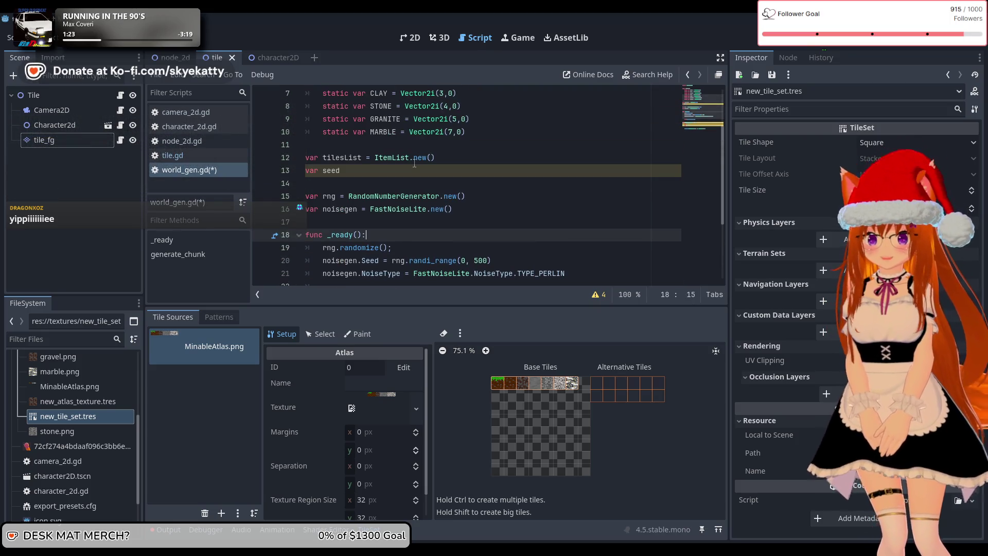
key(Return)
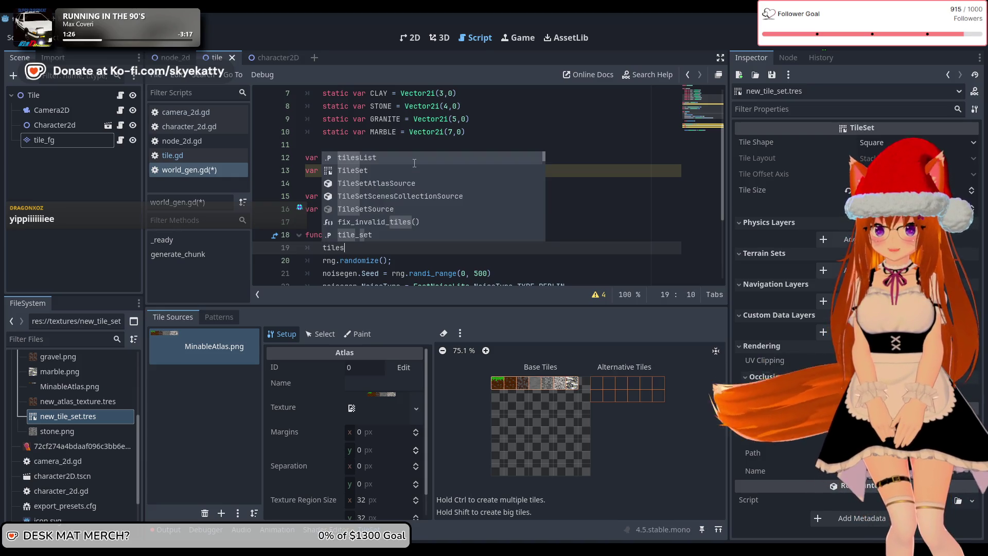
key(Return)
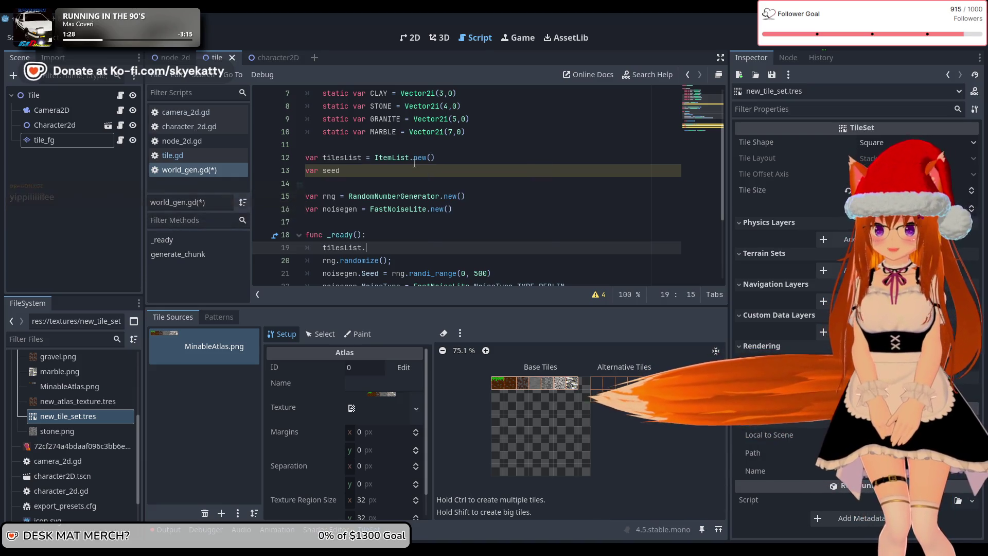
text(.add)
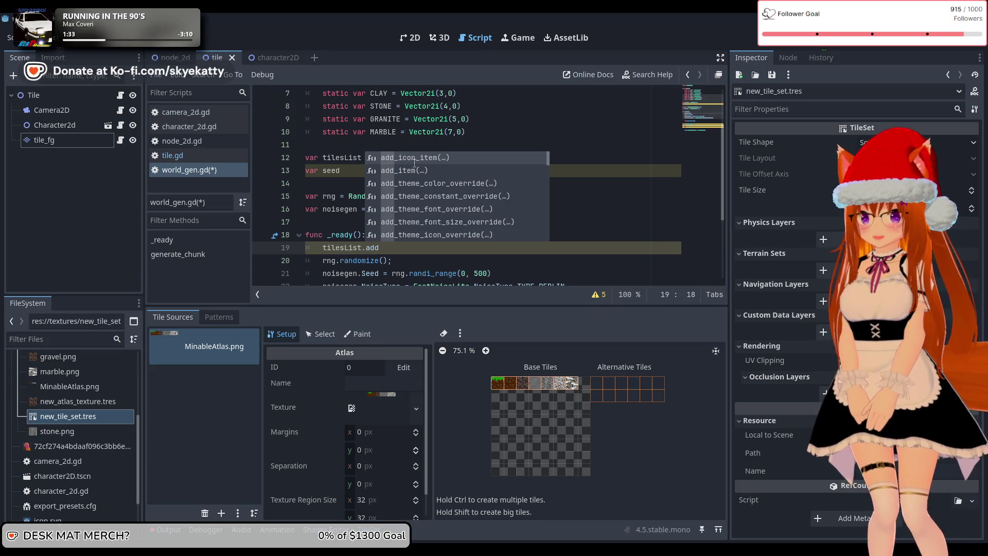
key(BackSpace)
key(BackSpace)
key(BackSpace)
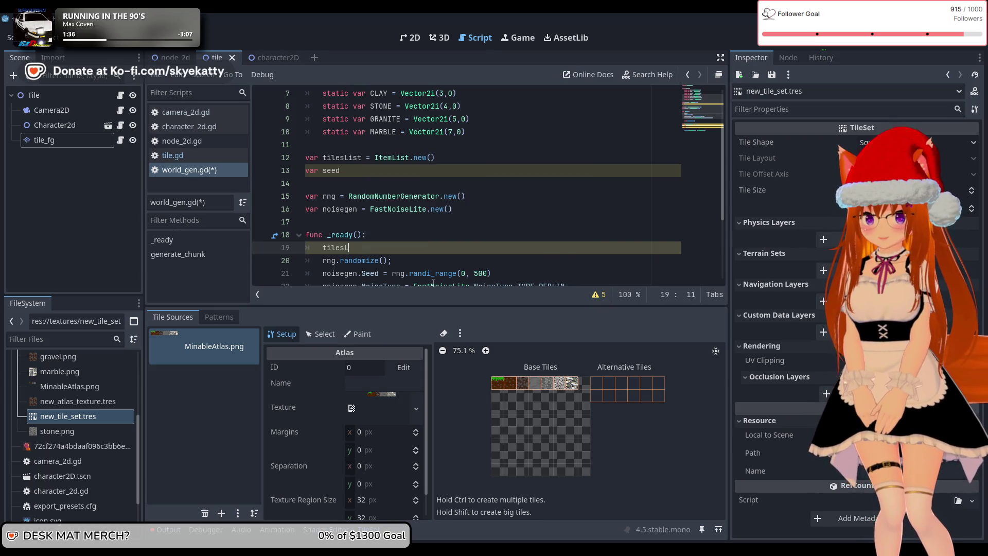
key(BackSpace)
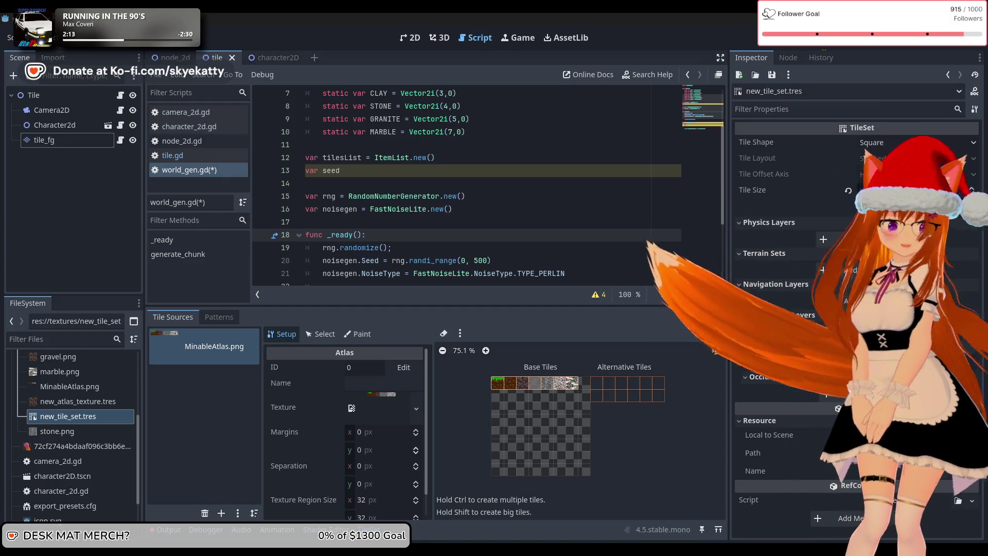
scroll(361, 181, up, 2)
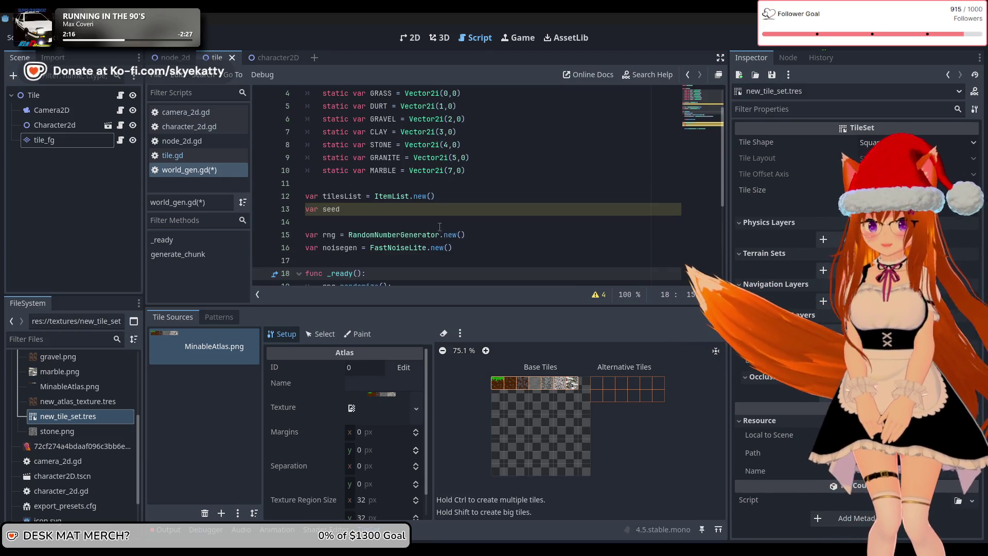
drag(436, 235, 372, 241)
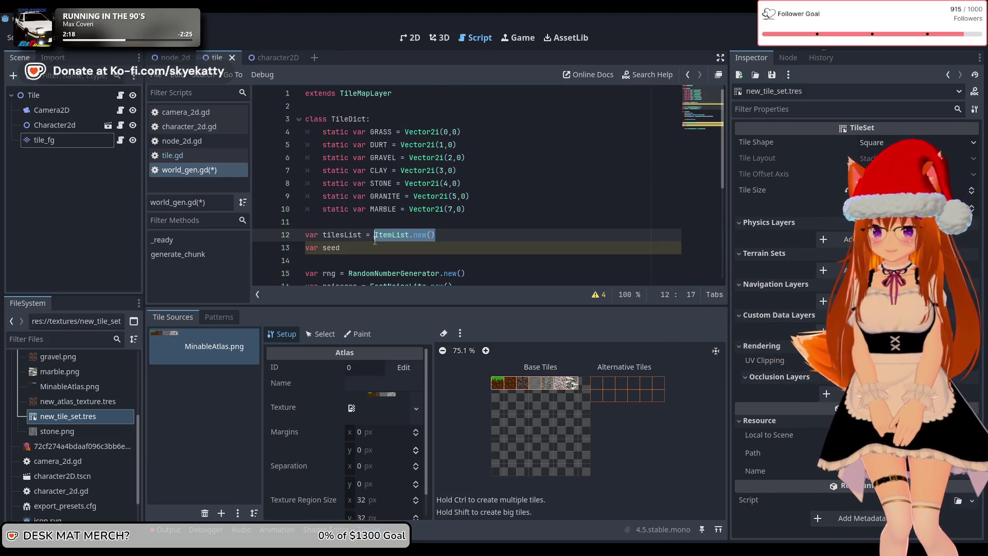
Step: Replace ItemList.new() on line 12 so tilesList is an empty array []
text([)
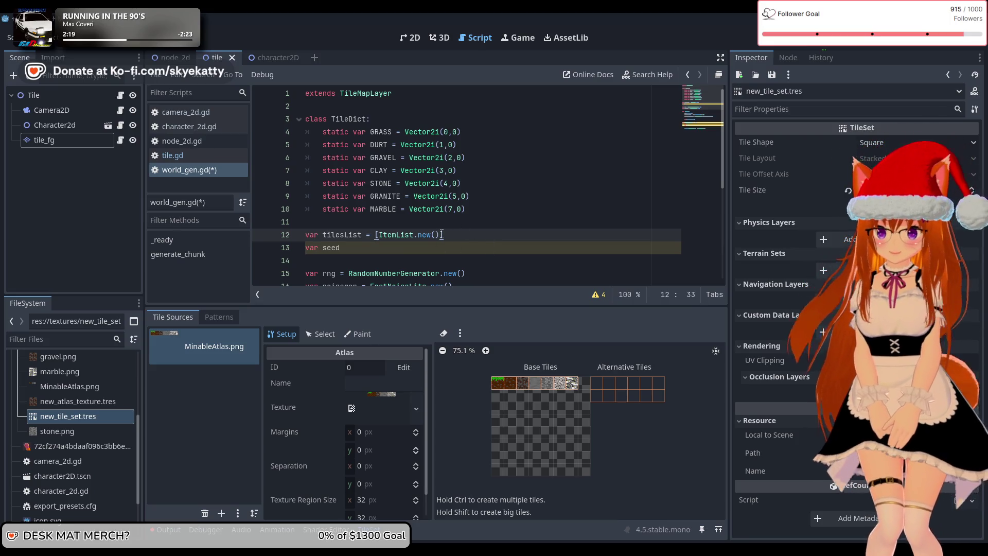
drag(438, 235, 379, 236)
key(BackSpace)
click(405, 255)
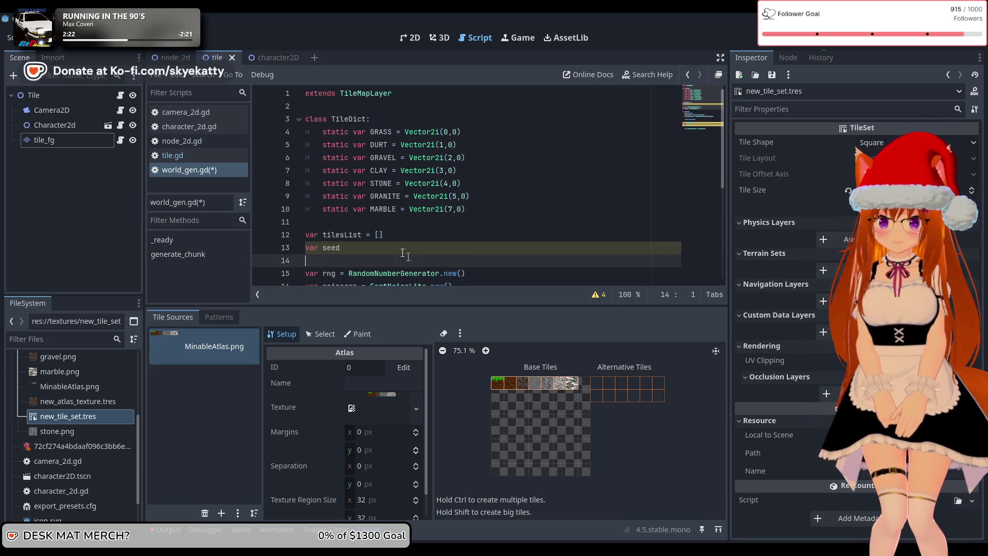
Step: Start _ready() with the line 'tilesList.append(TileDict.STONE)'
scroll(403, 253, down, 3)
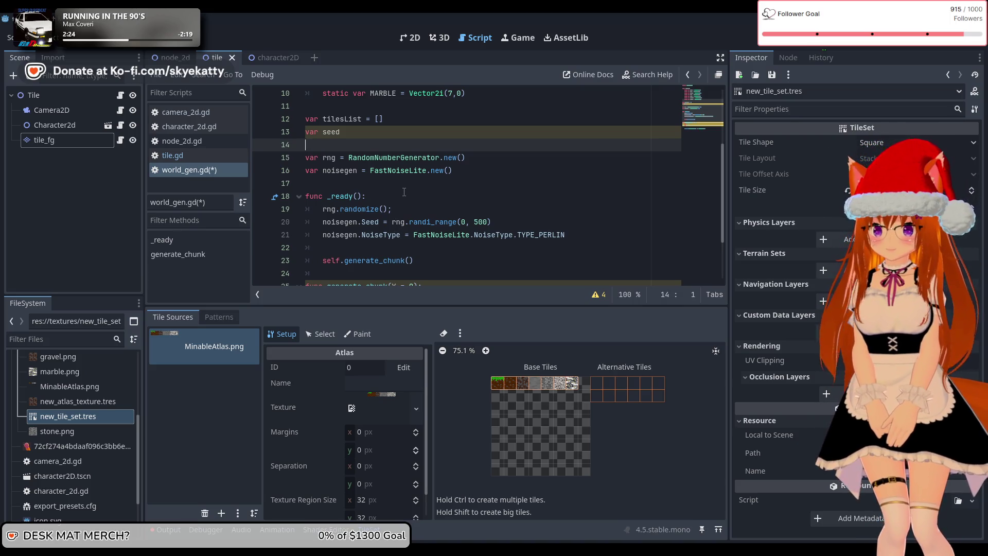
click(448, 200)
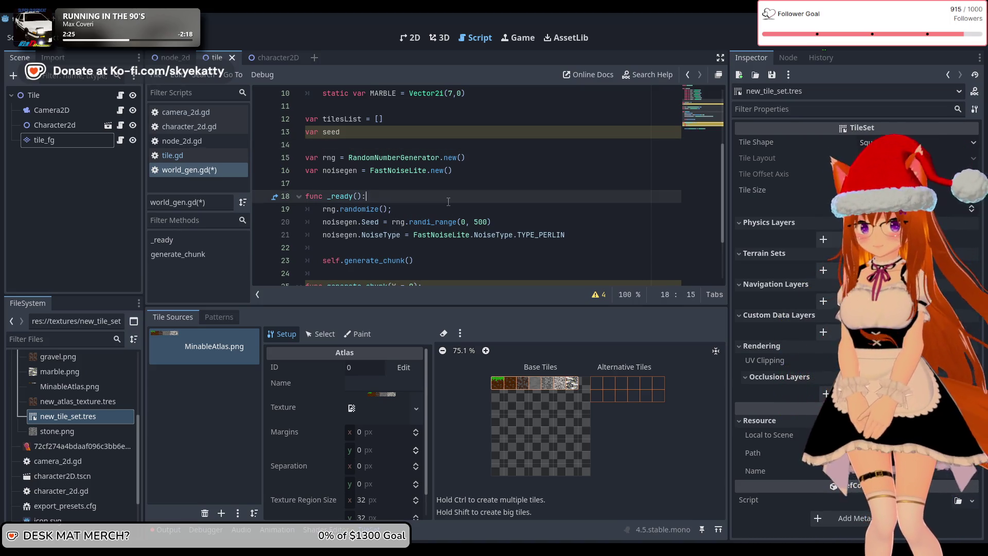
key(Return)
text(l)
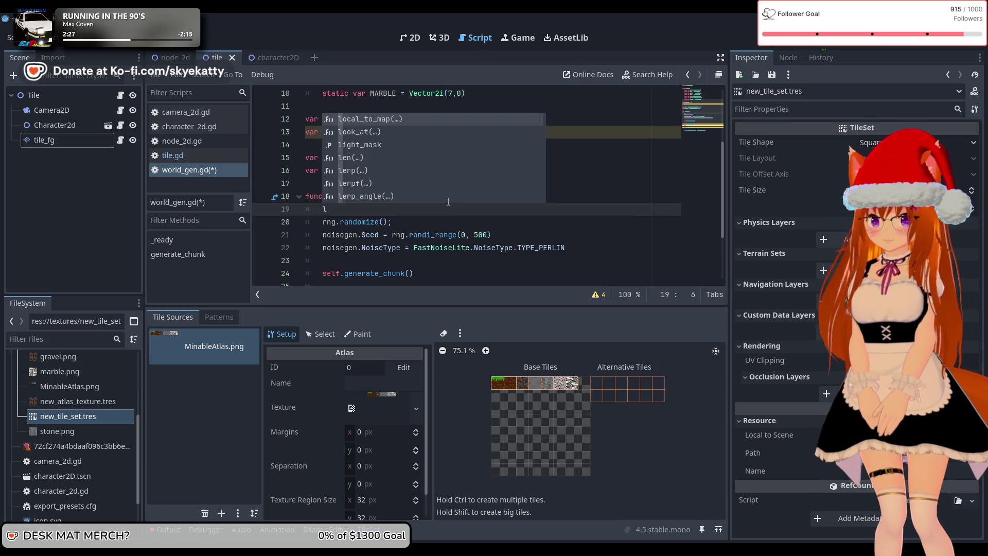
key(BackSpace)
key(Escape)
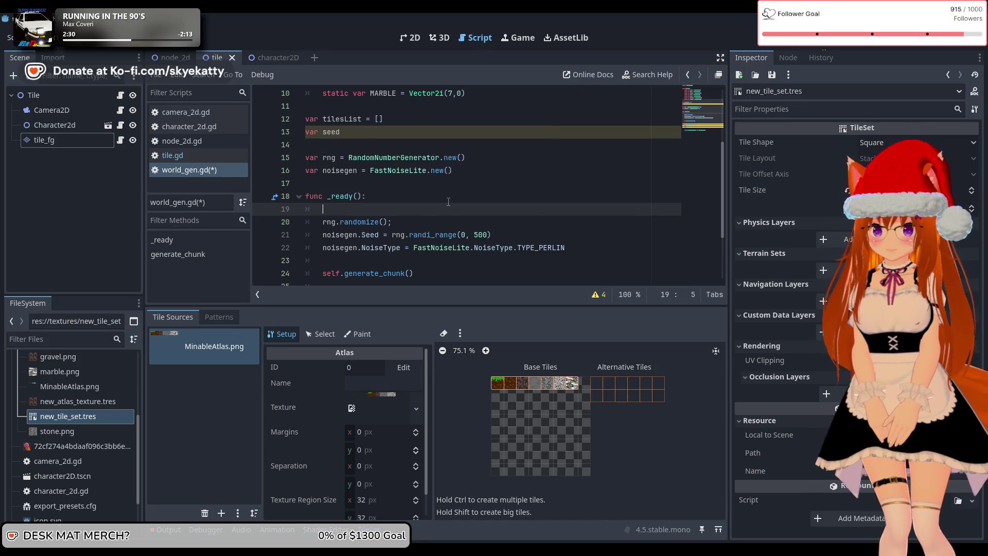
text(sList.ap)
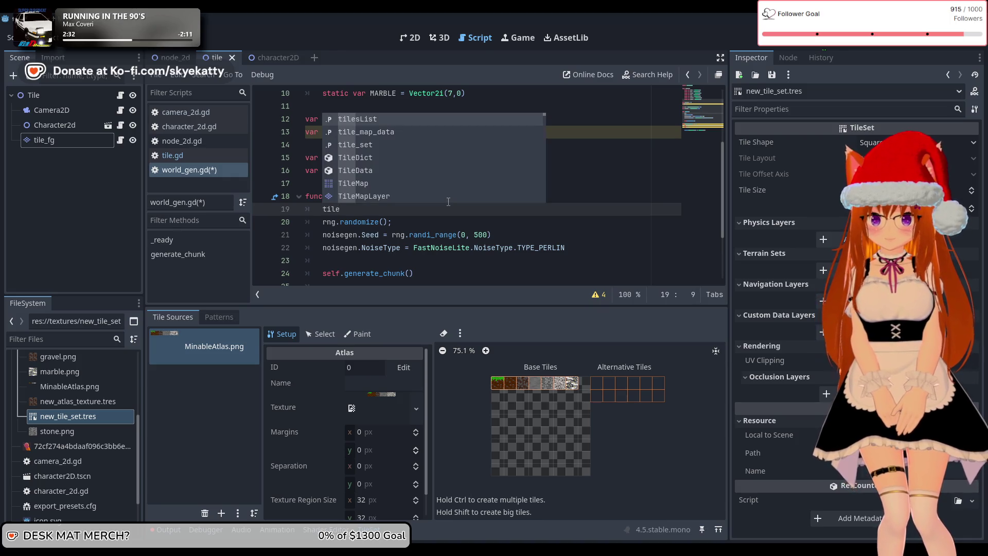
key(Return)
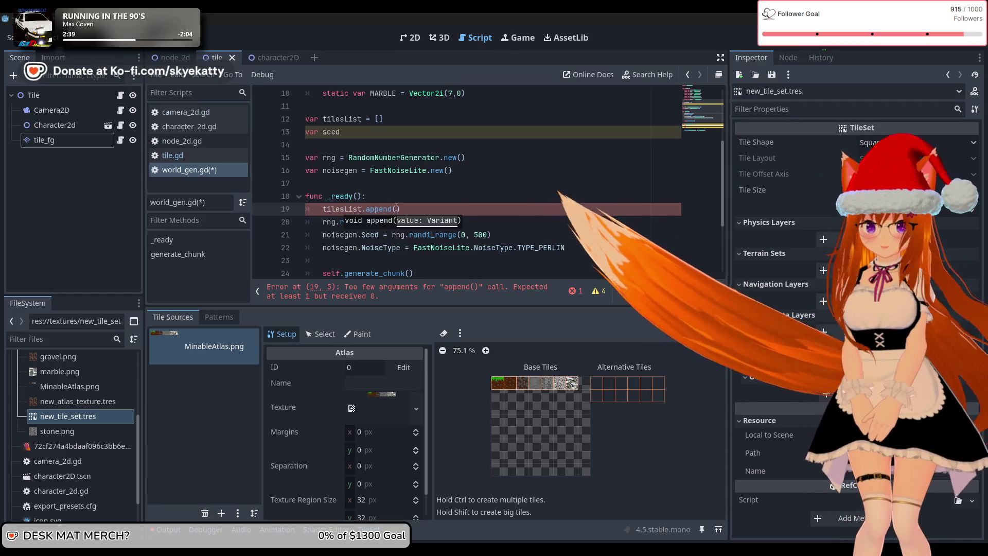
key(Escape)
text(Tile)
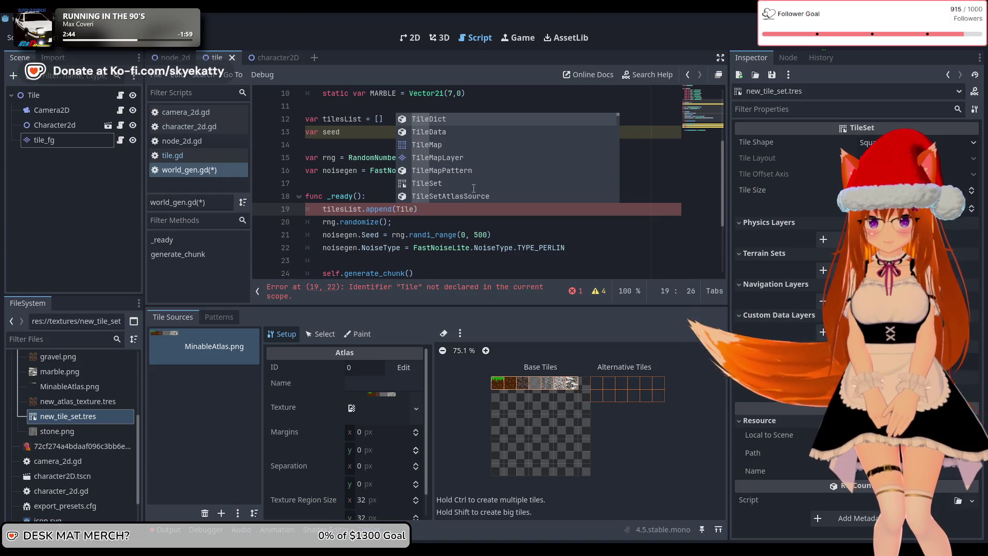
key(Return)
text(.)
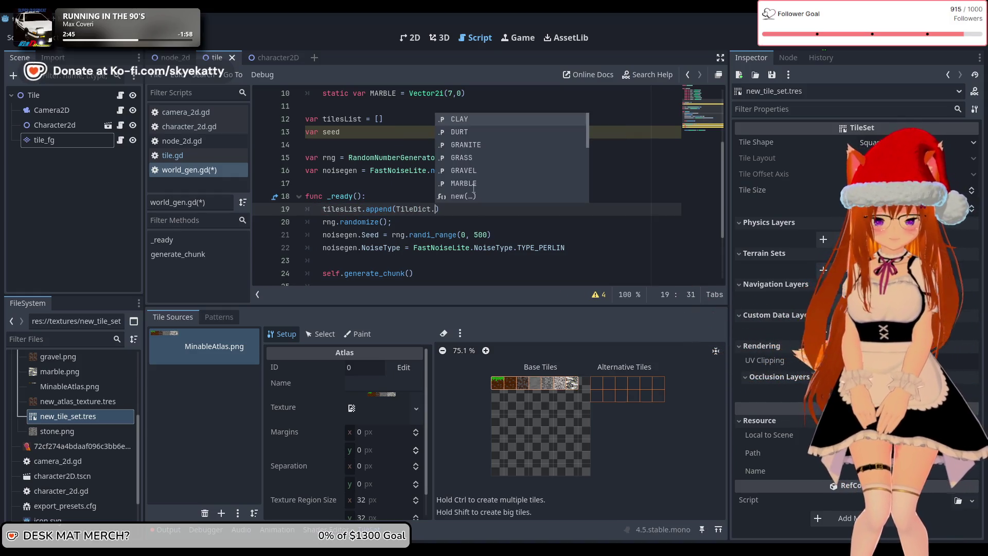
text(S)
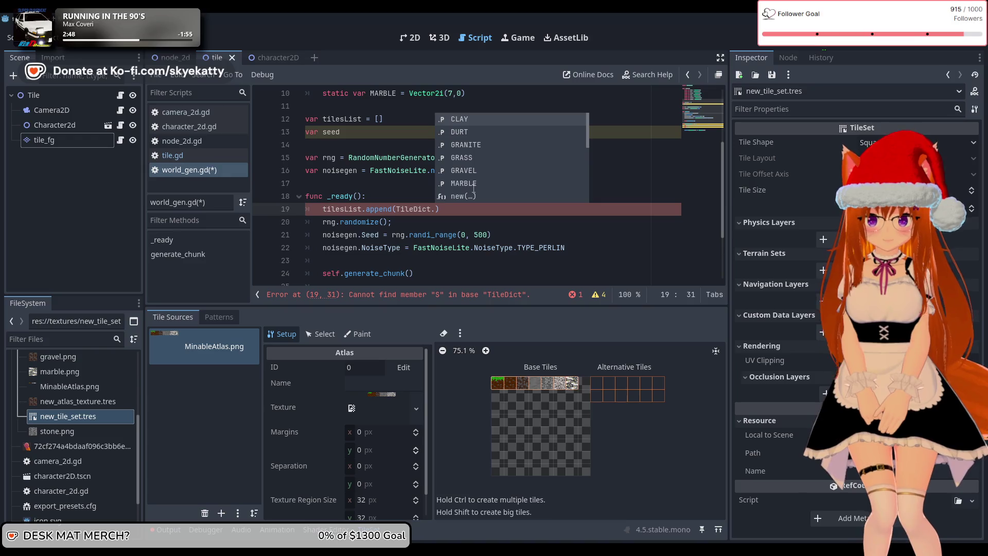
key(Return)
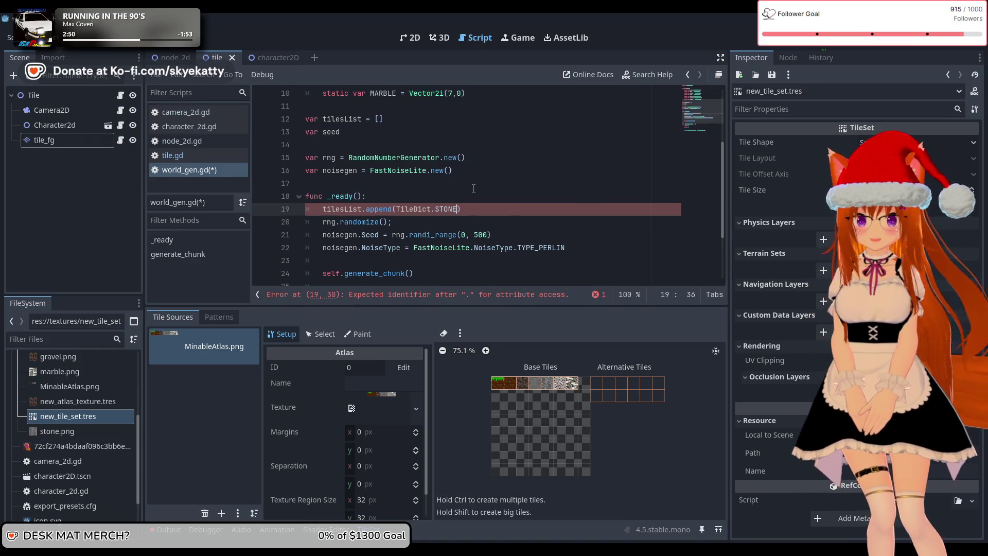
text())
scroll(479, 187, up, 1)
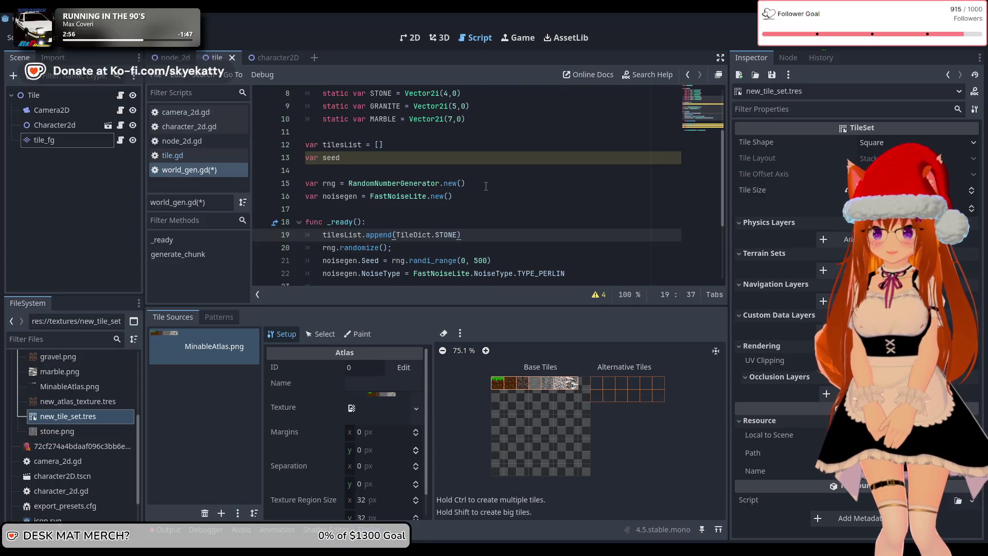
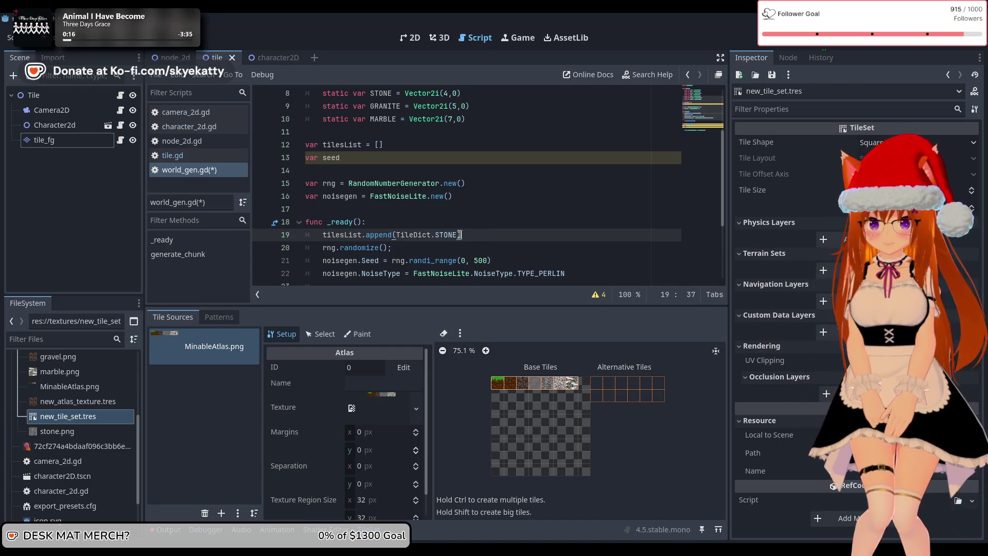
Step: Replace STONE with MARBLE in the tilesList append on line 19
drag(461, 235, 332, 235)
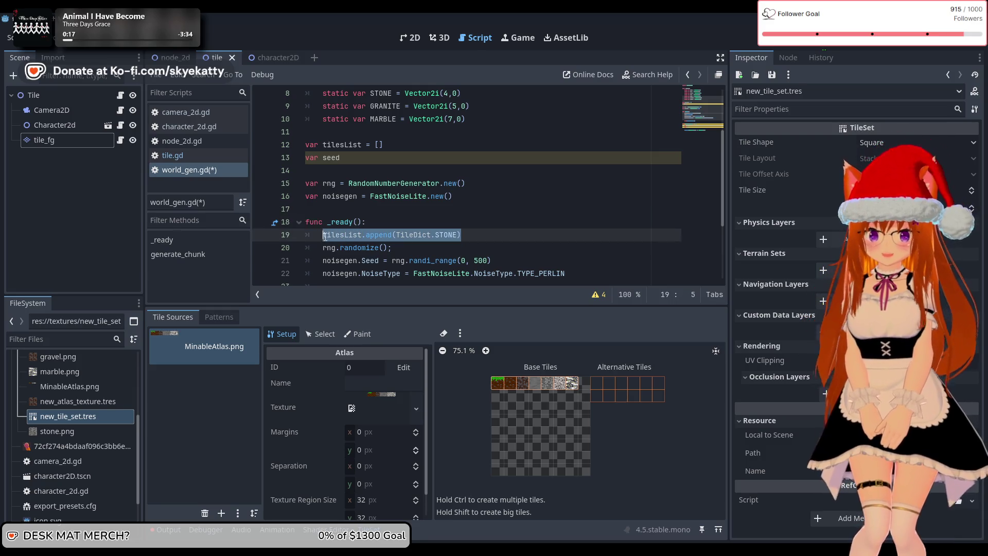
click(433, 246)
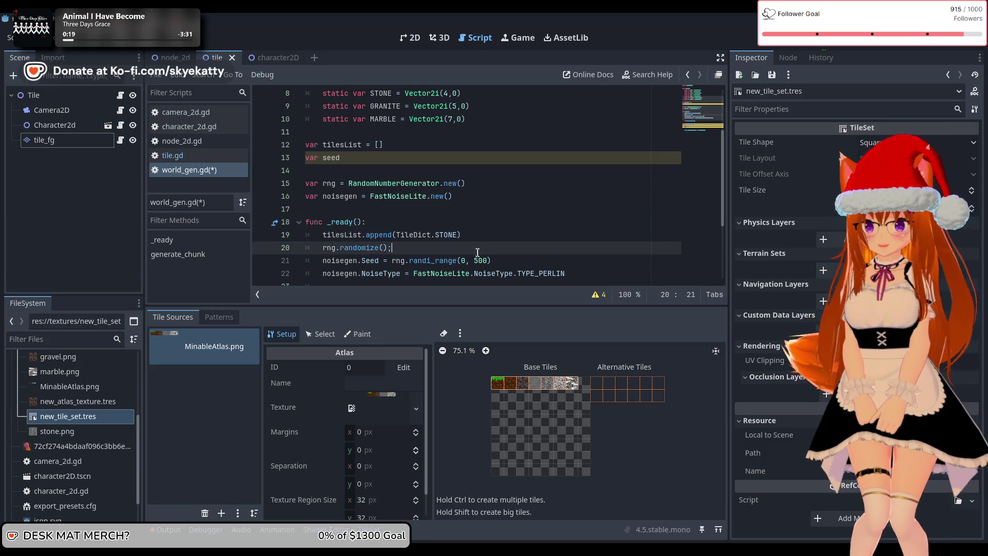
drag(458, 236, 444, 236)
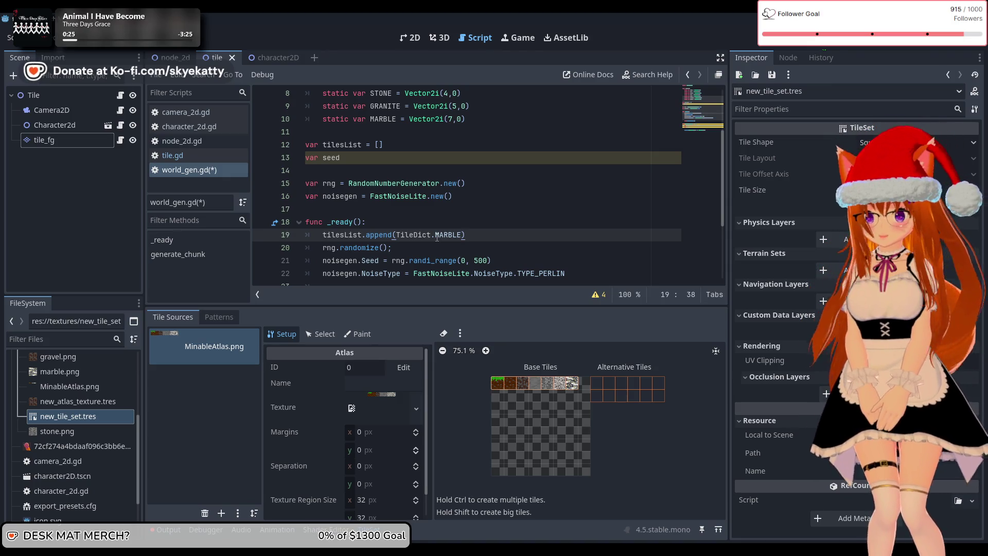
Step: Add a tilesList.append(TileDict.GRANITE) line below the MARBLE line
key(Return)
text(le)
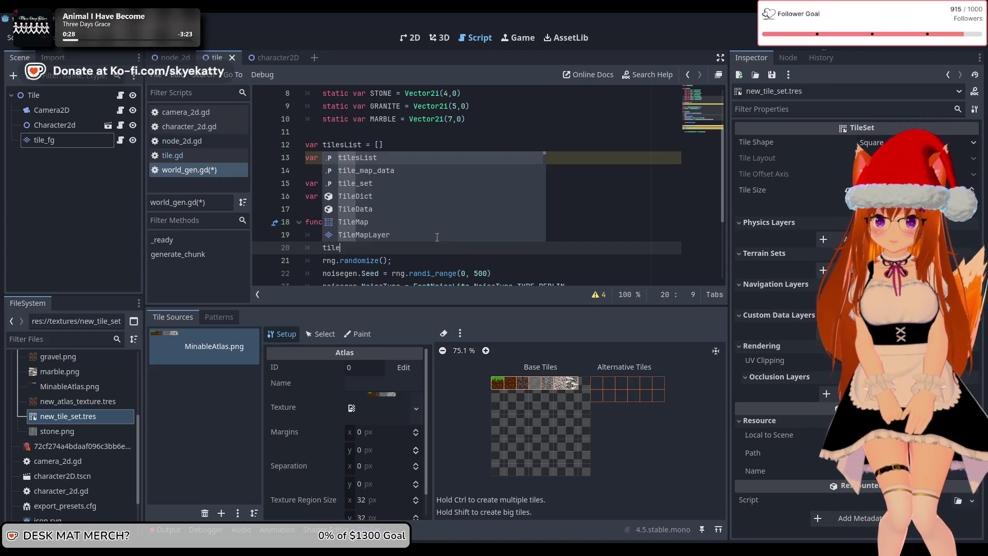
text(sL)
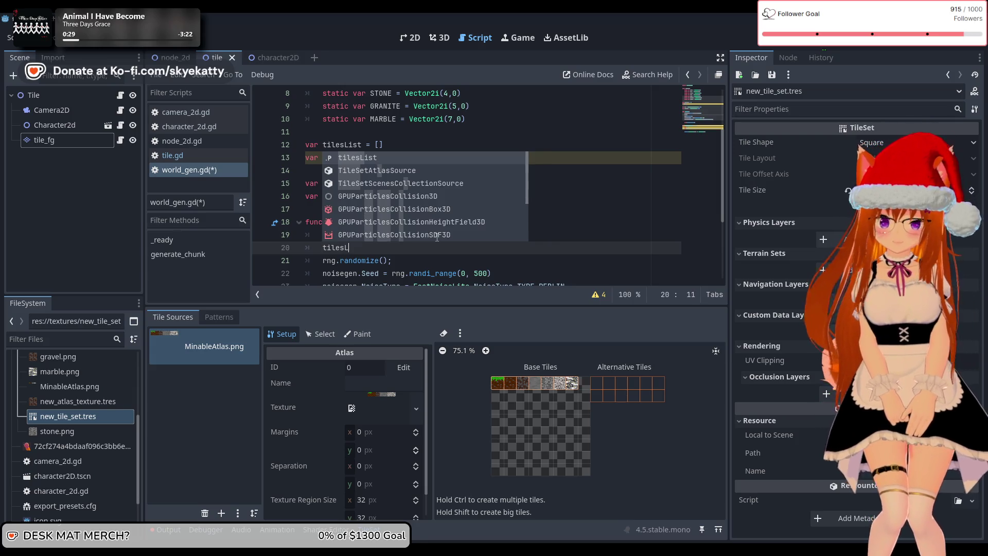
key(Return)
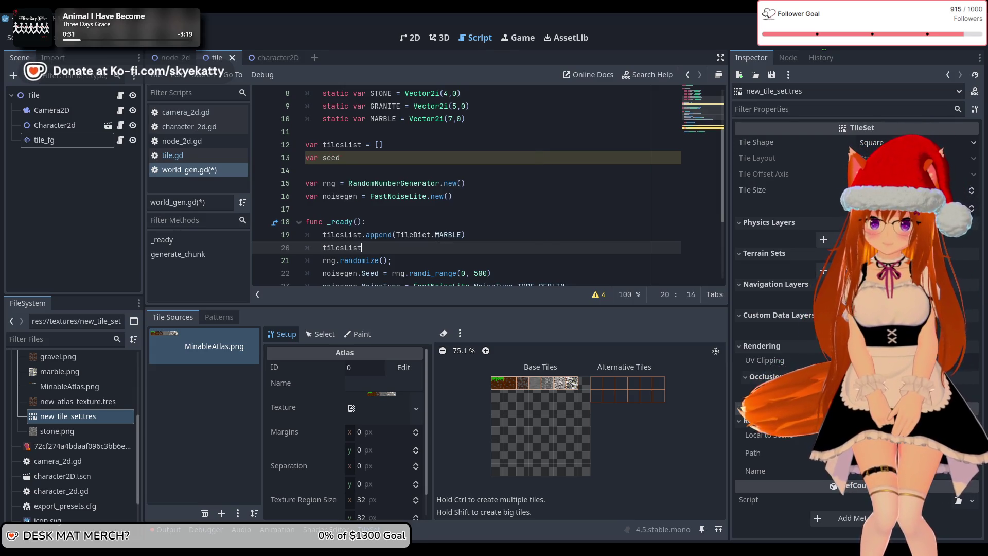
text(append()
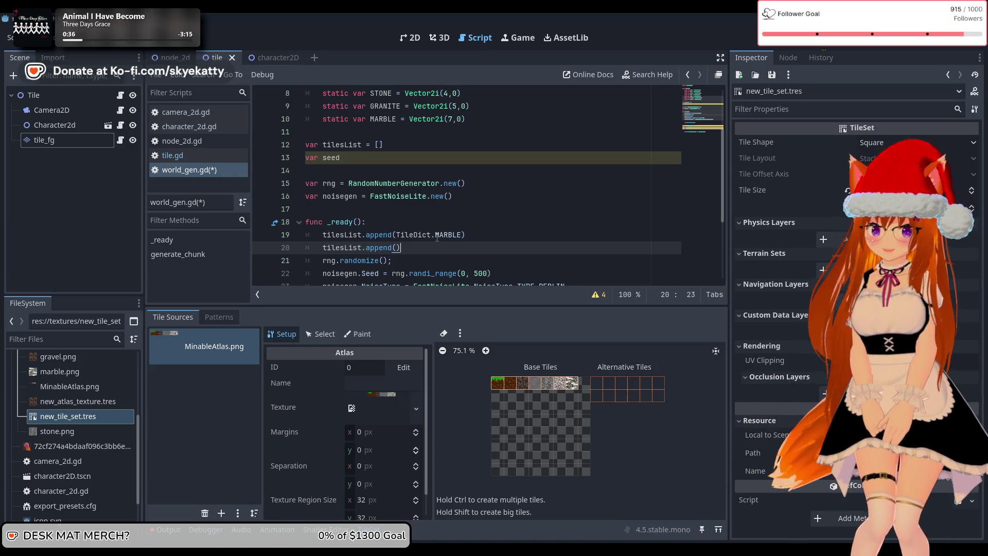
key(Left)
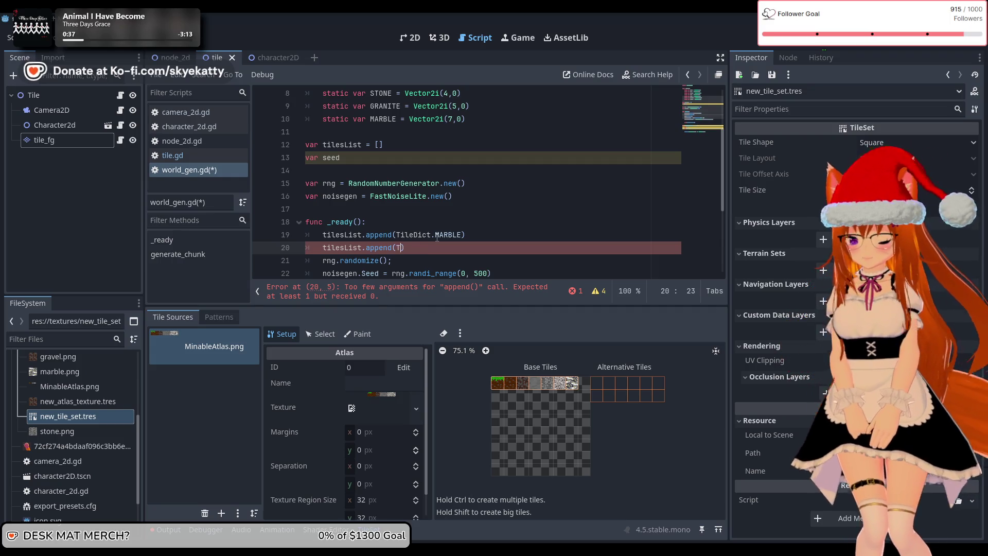
key(BackSpace)
key(BackSpace)
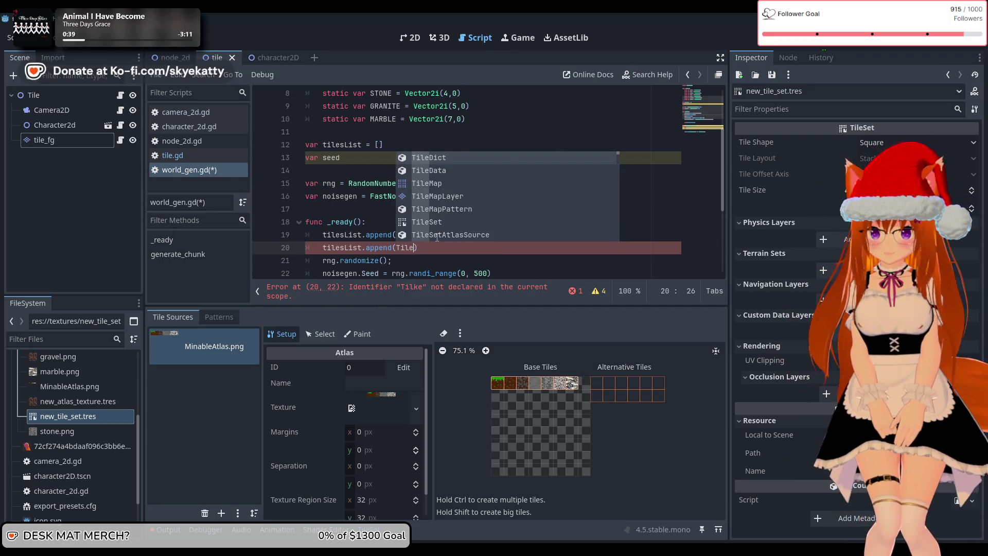
text(Dict)
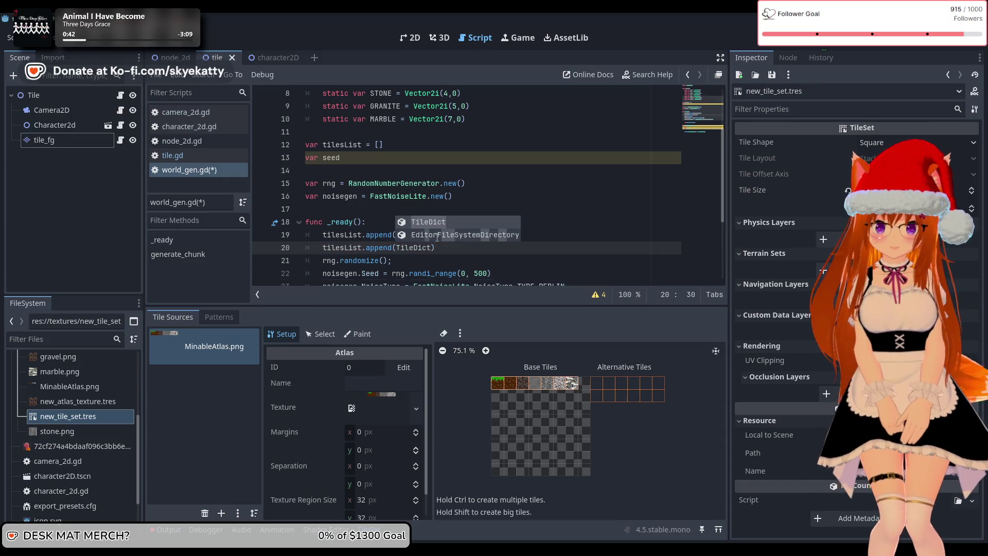
text(.)
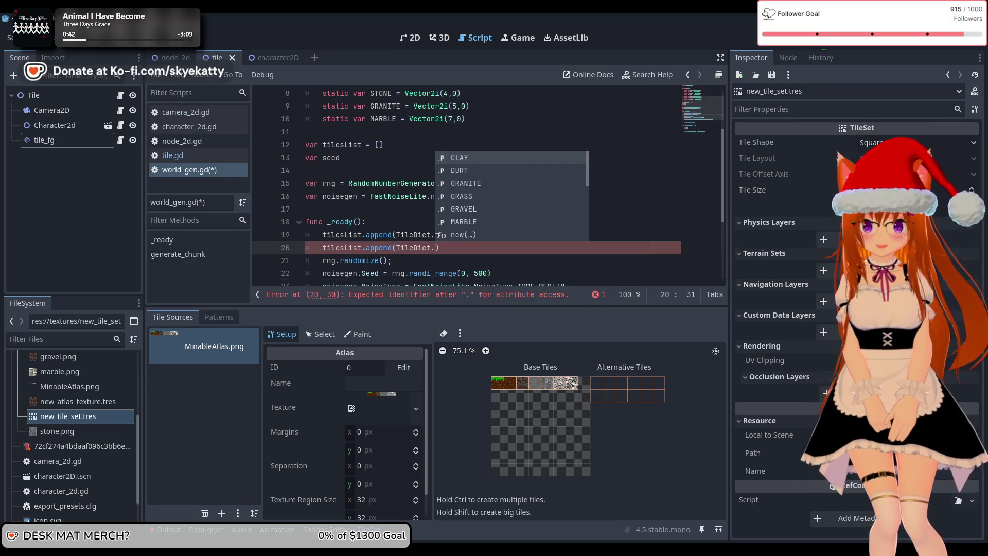
key(Down)
key(Down)
key(Down)
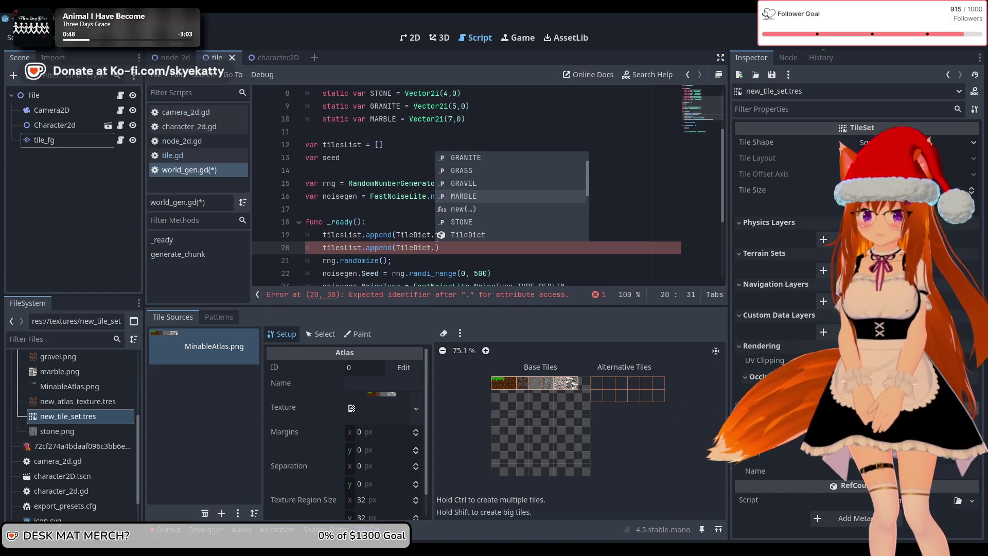
key(Up)
key(Up)
key(Return)
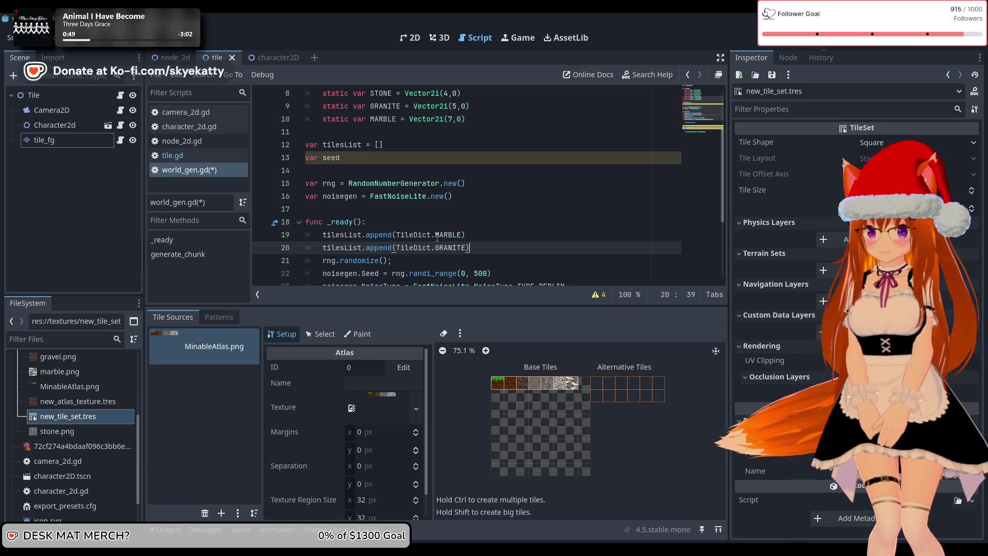
key(Return)
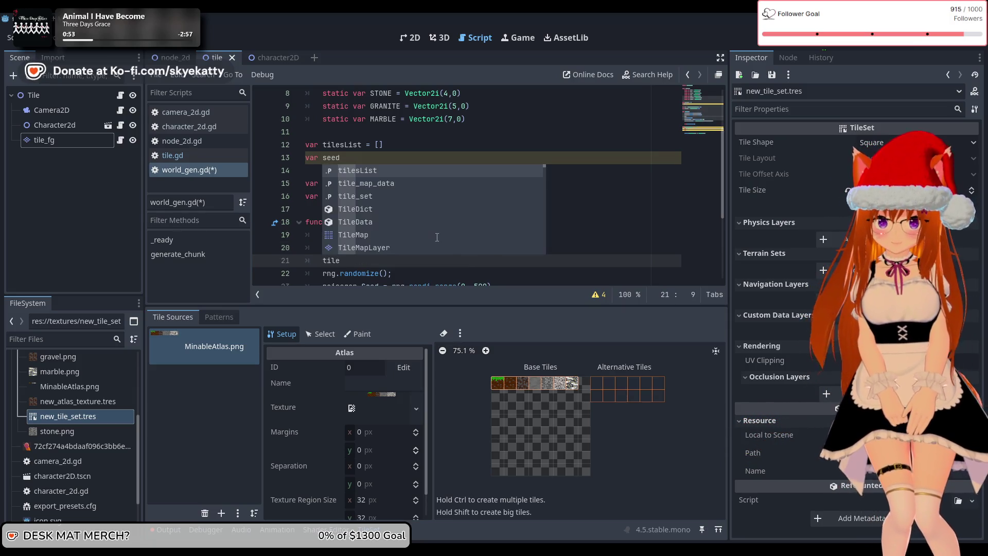
Step: Add tilesList.append(TileDict.CLAY) below the GRANITE line
key(Return)
text(.a)
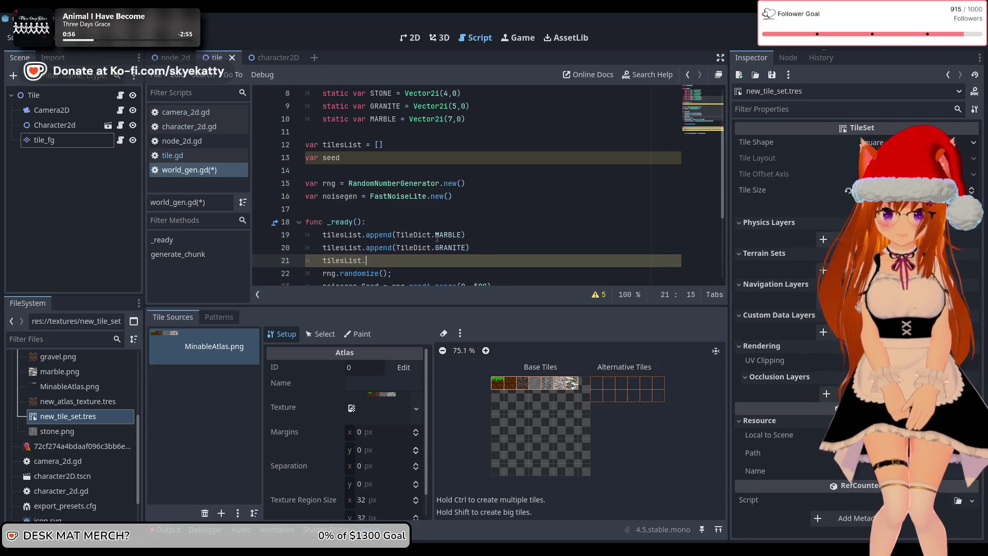
text(ooebn)
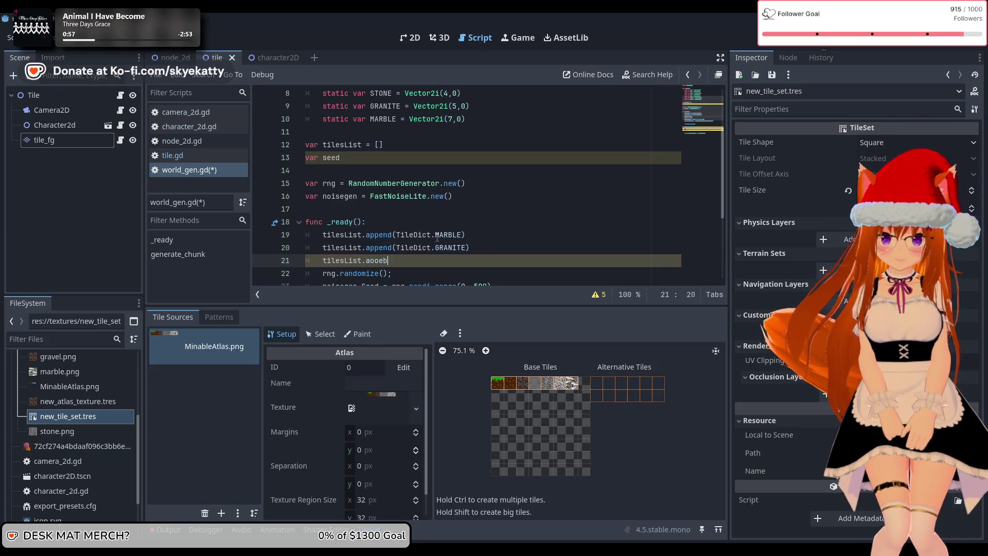
text(ppend)
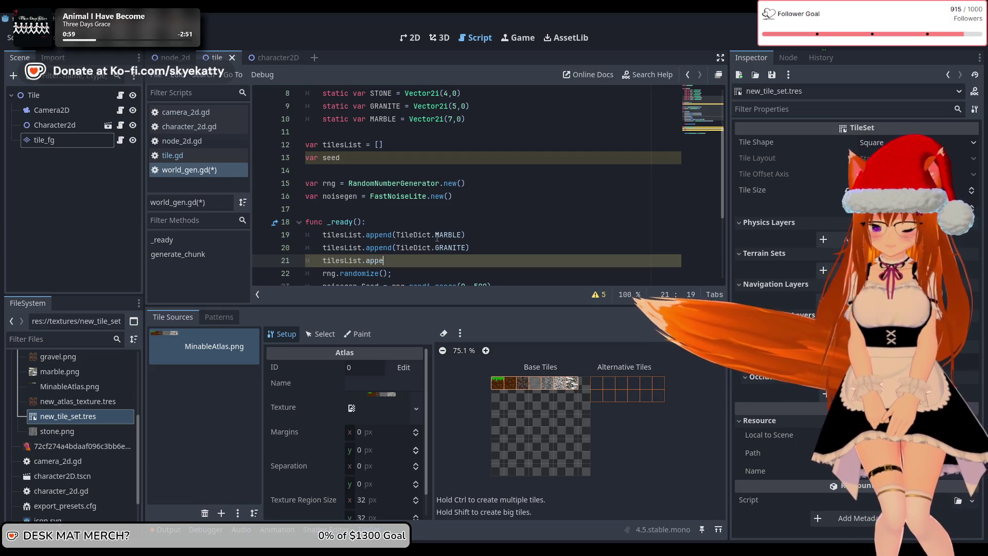
key(Return)
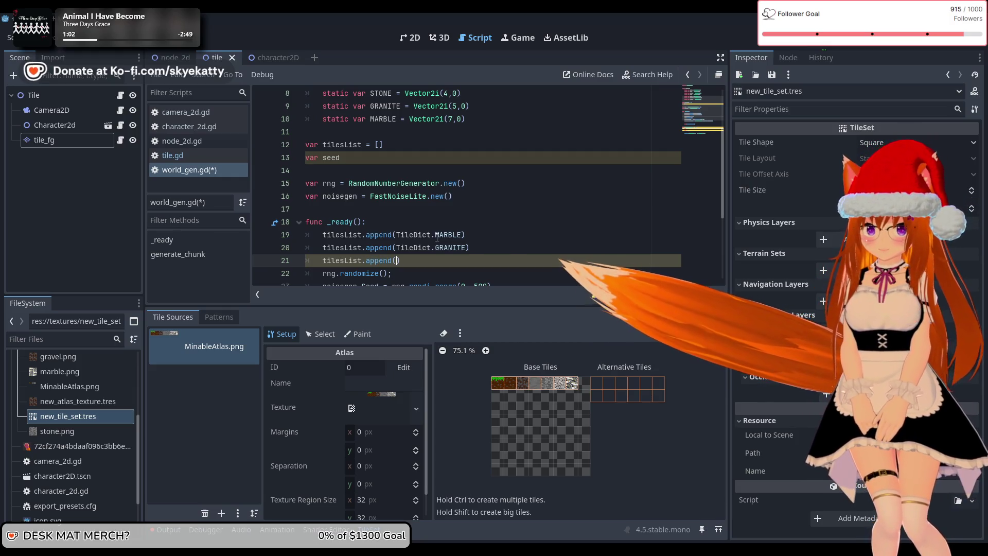
text(TileDi)
key(Return)
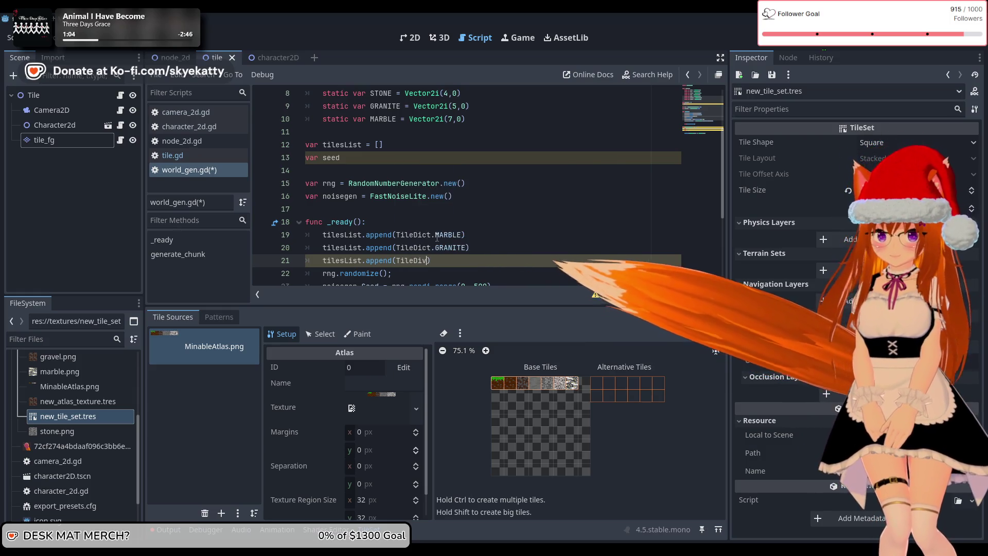
text(.)
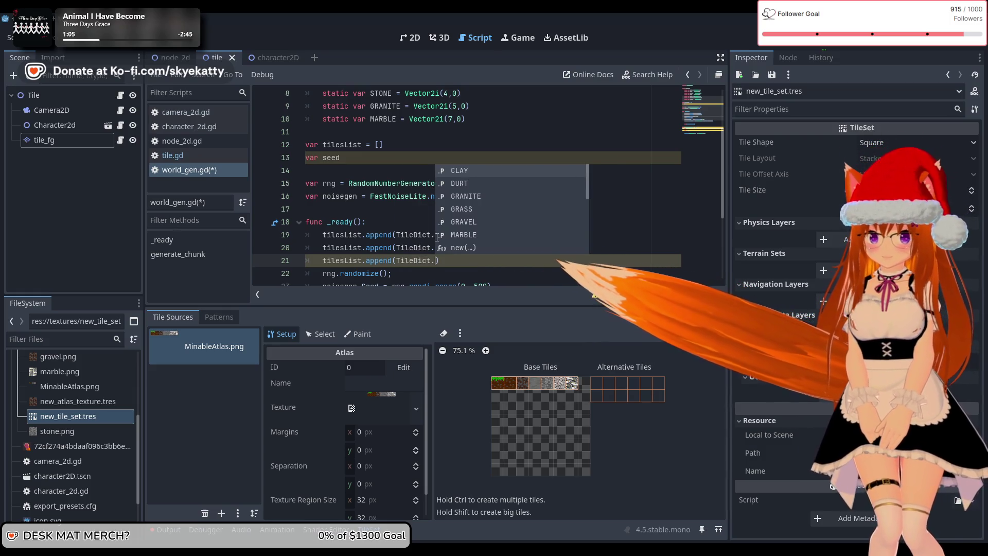
text(D)
key(BackSpace)
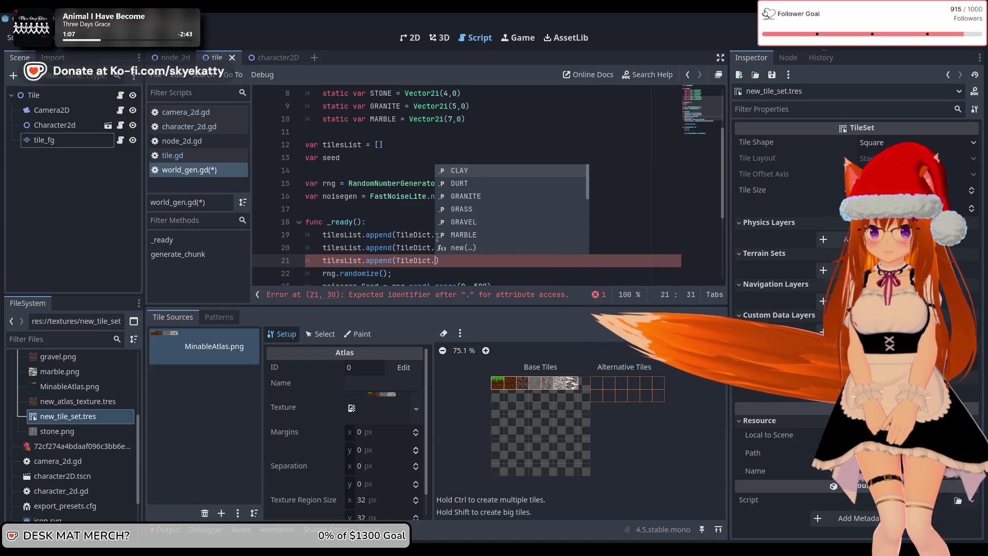
text(C)
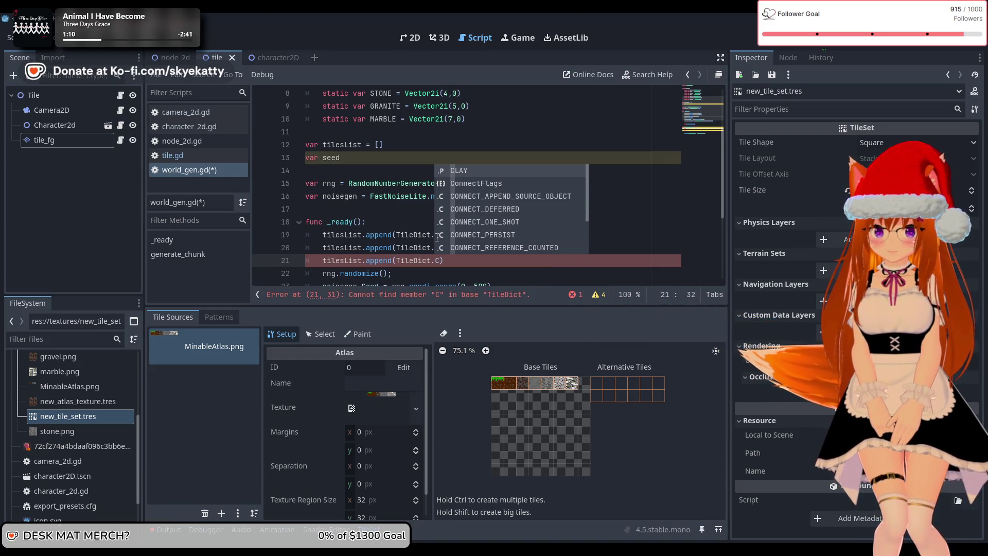
key(Return)
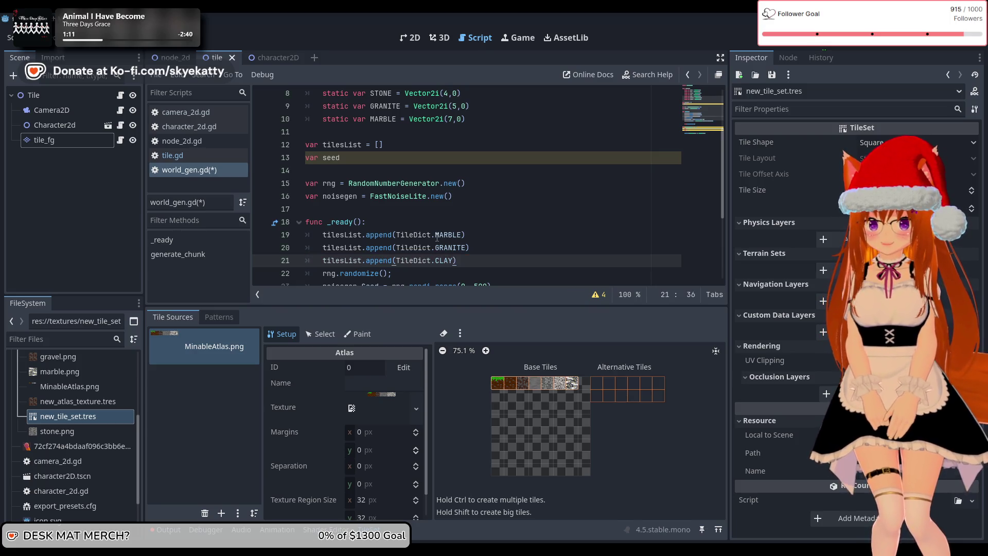
Step: Add tilesList.append(TileDict.GRAVEL) on the next line
key(Return)
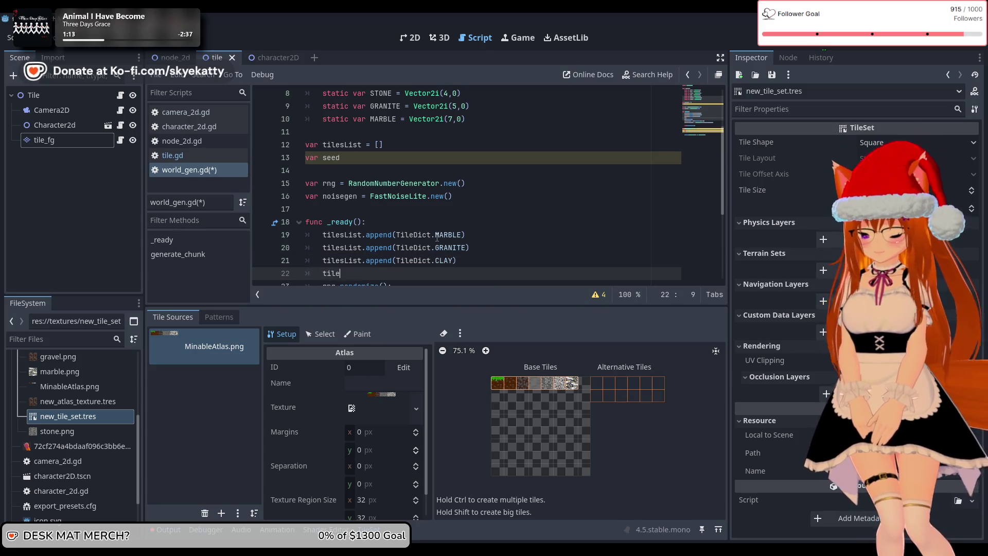
text(sList.a)
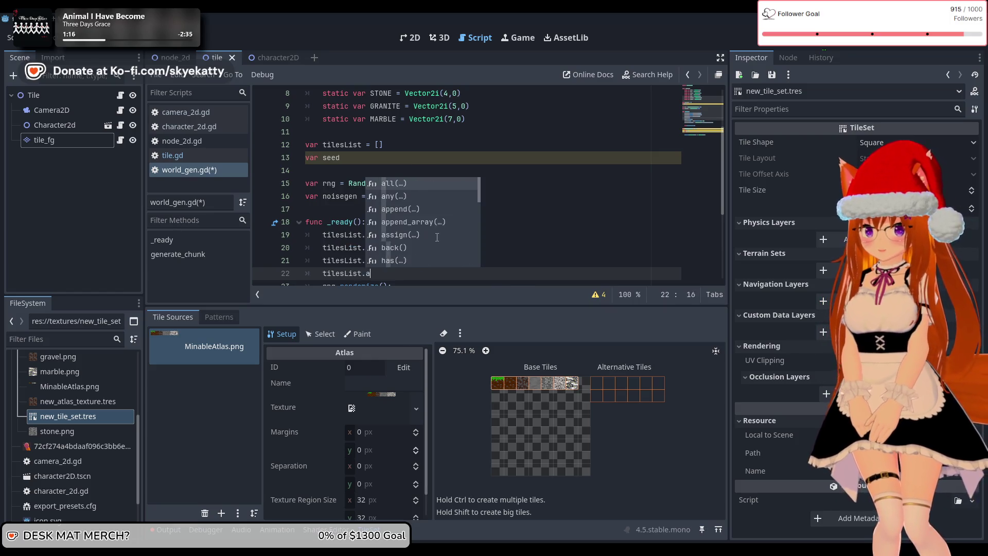
text(pp)
key(Return)
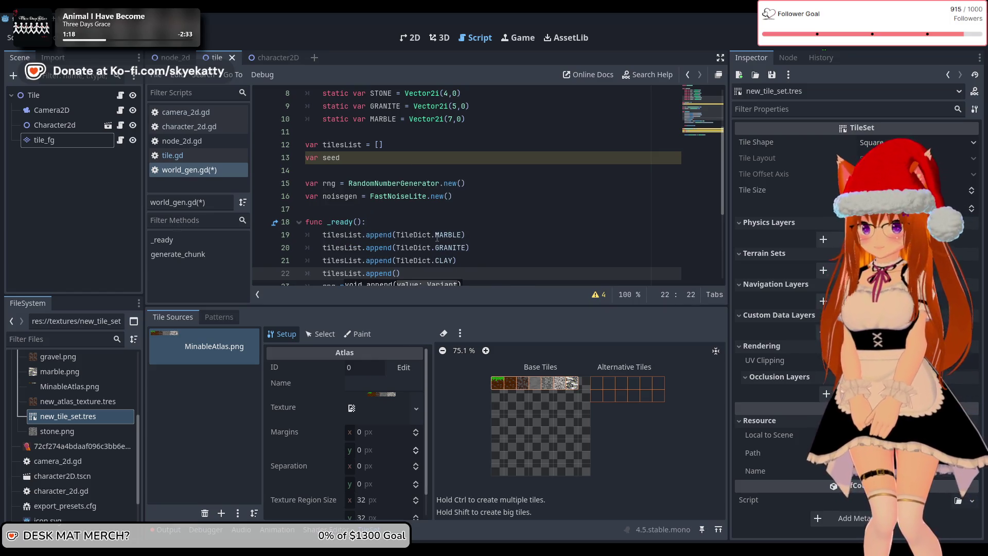
text(T)
key(Escape)
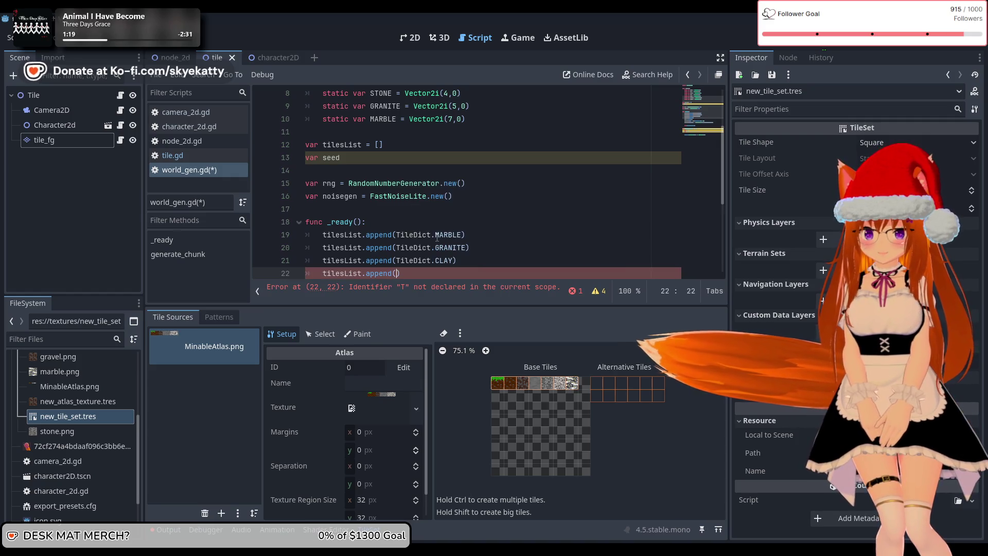
text(Dict.)
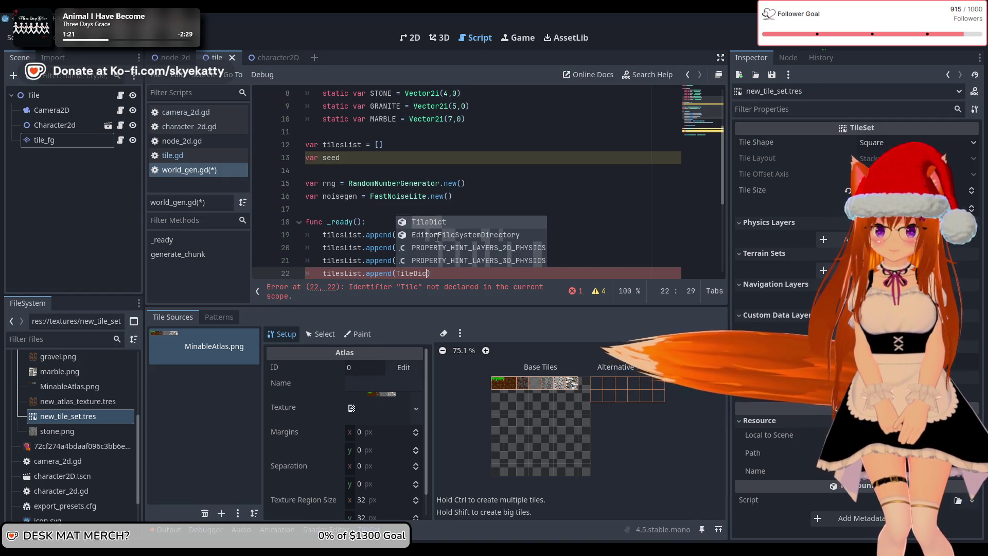
text(G)
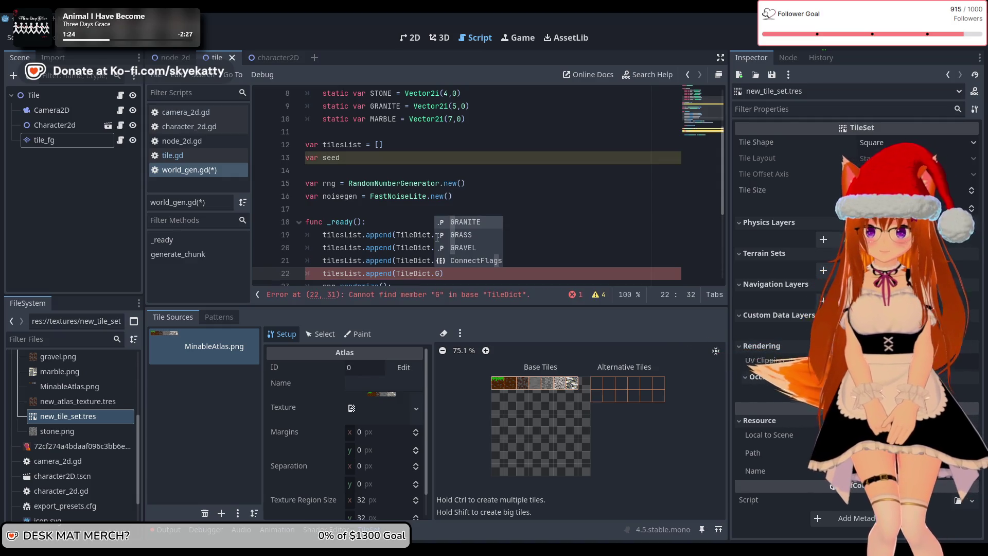
key(Down)
key(Return)
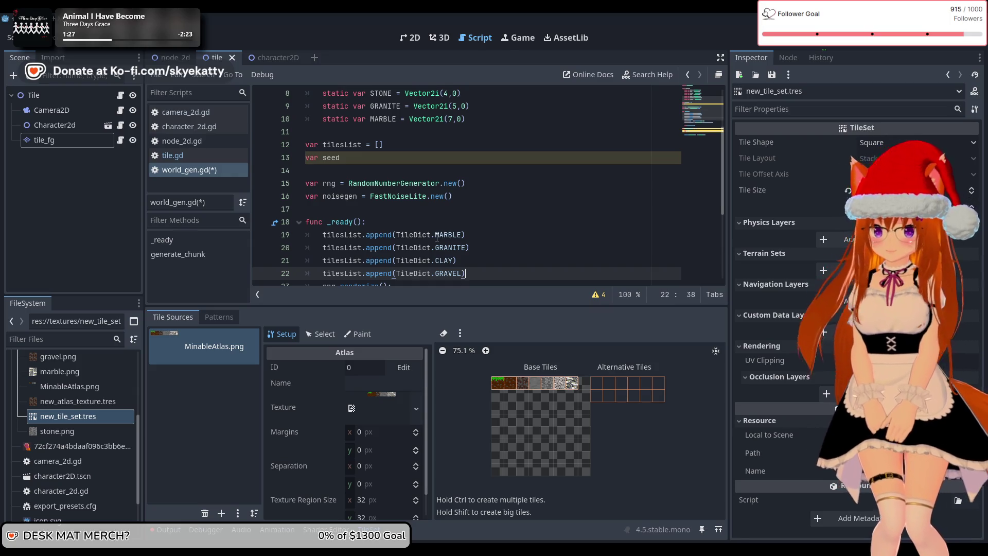
key(Return)
Step: Add tilesList.append(TileDict.DURT) below the GRAVEL line
text(List.)
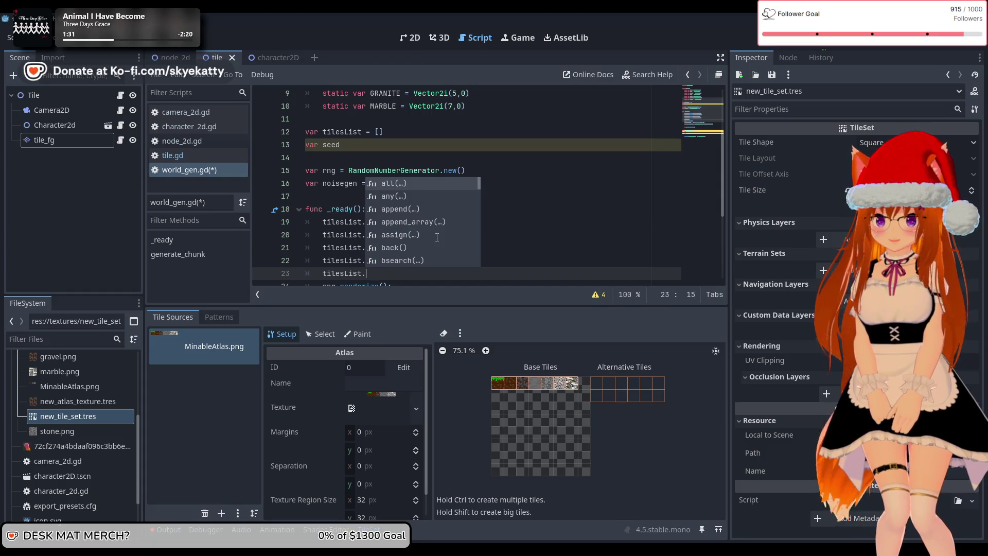
text(app)
key(Return)
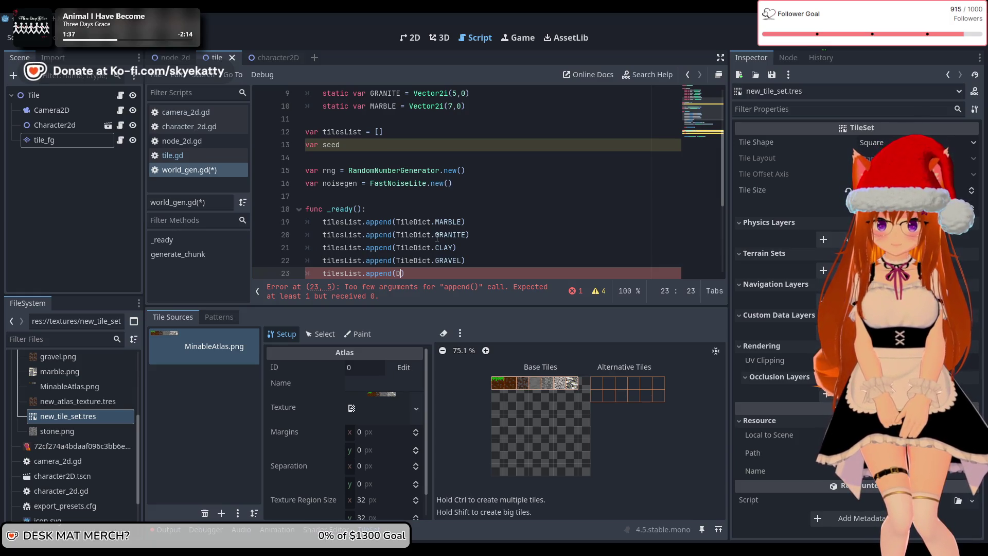
text(i)
key(BackSpace)
key(BackSpace)
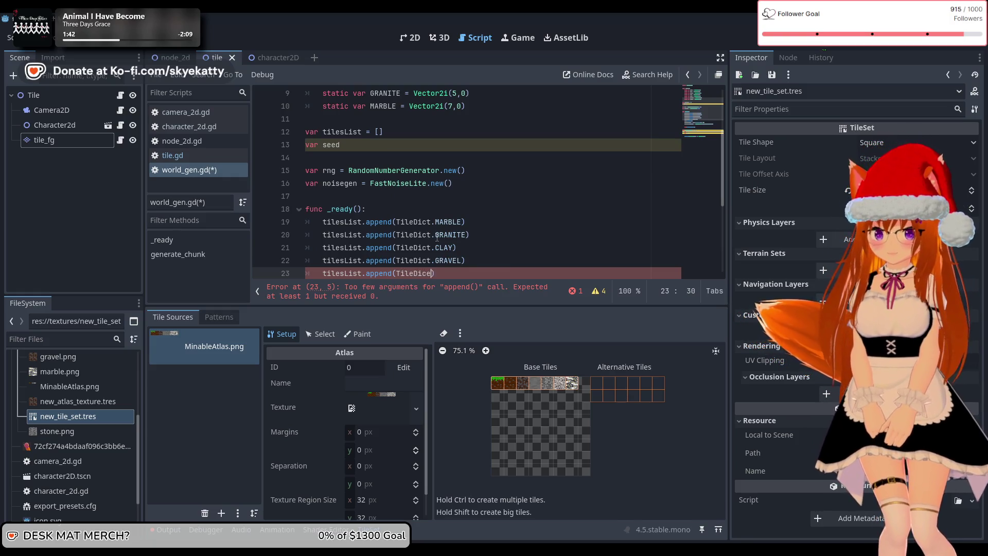
text(DURT)
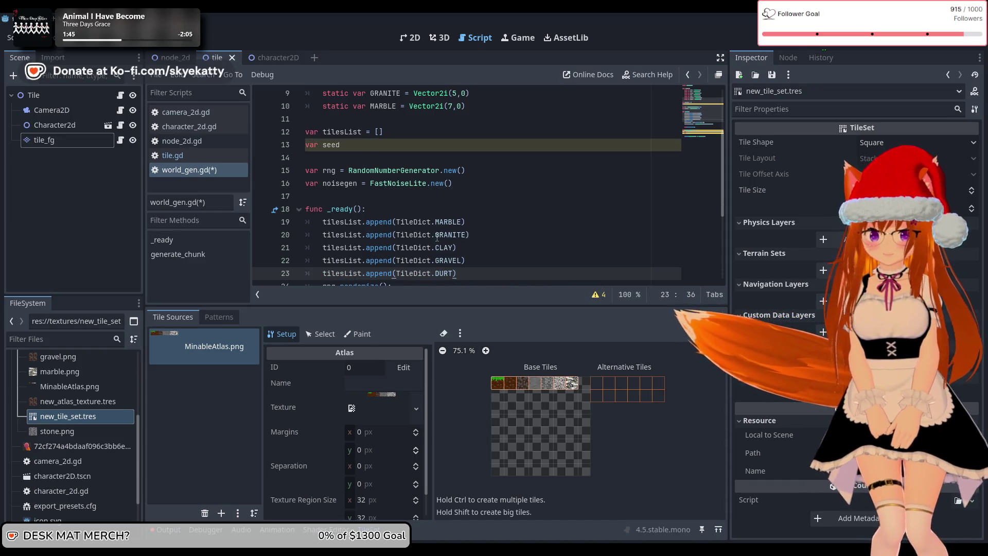
key(End)
Step: Append TileDict.STONE on the next line, followed by a blank line
key(Return)
text(tilesList.)
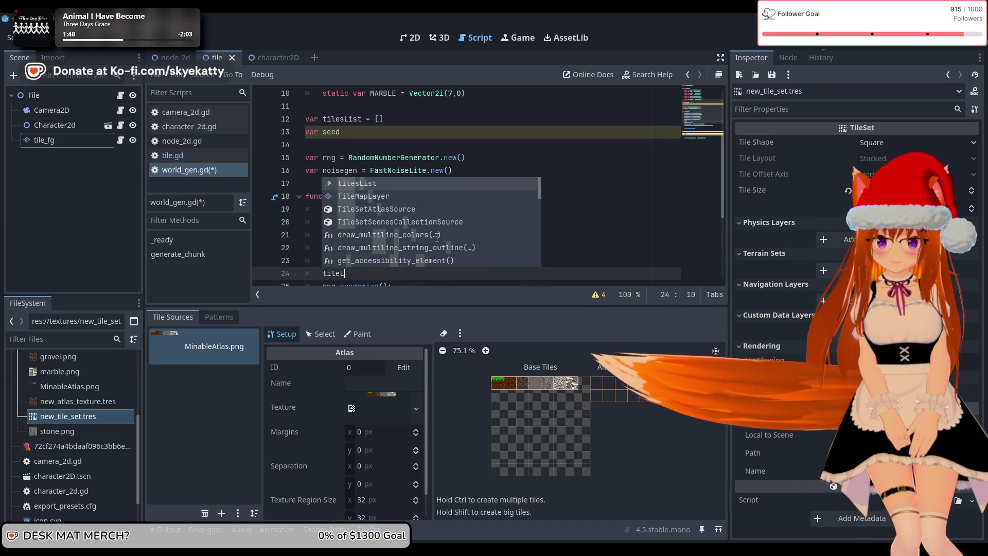
text(append(T)
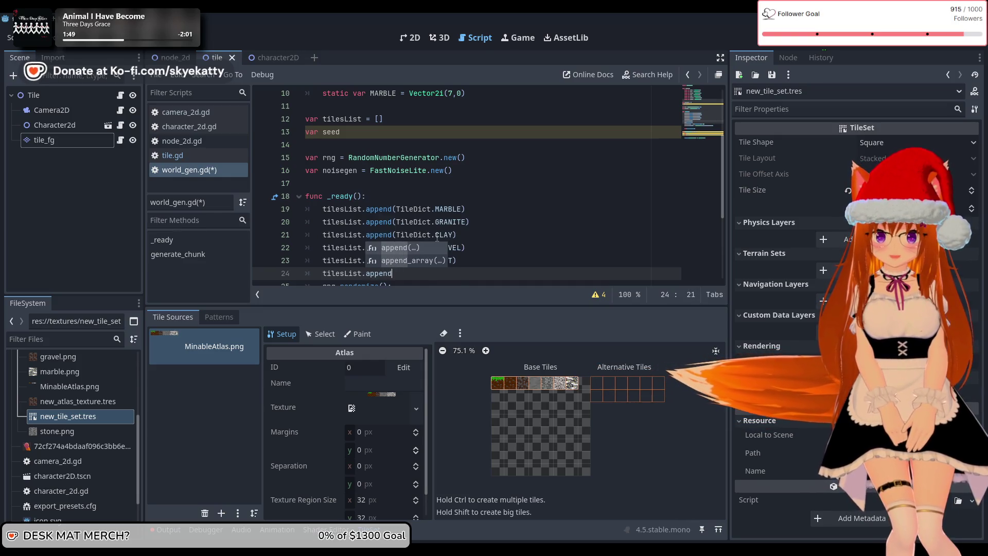
text(ile)
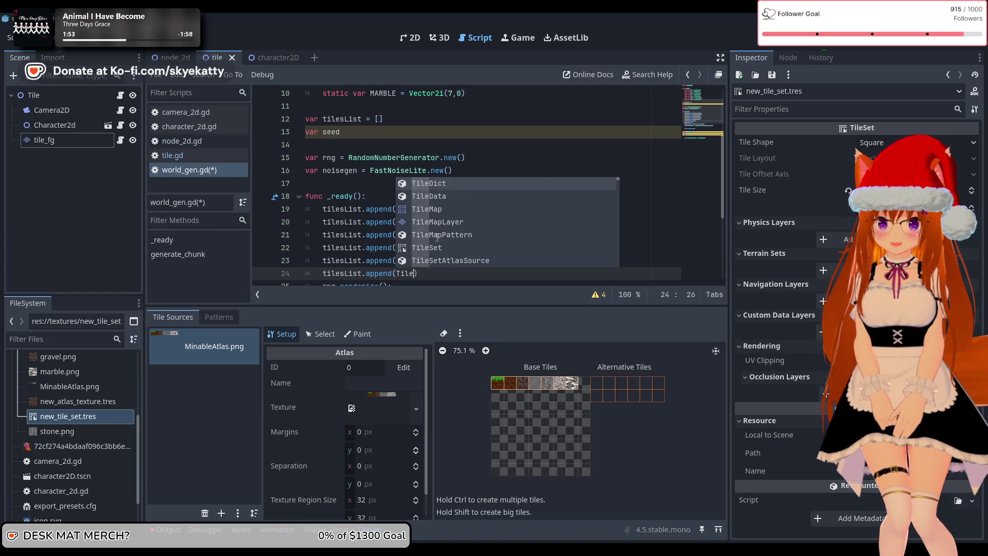
key(Return)
text(.)
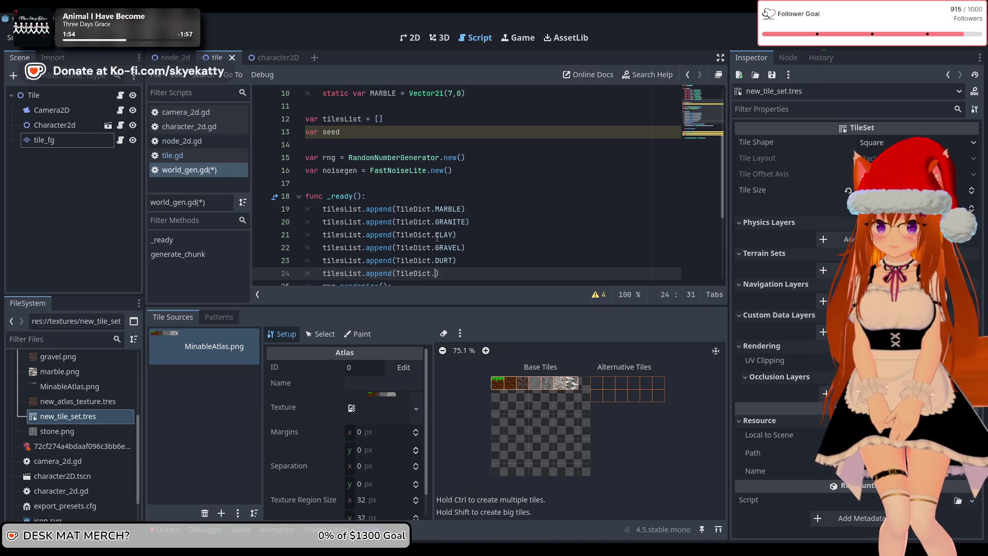
key(Down)
key(Down)
key(Down)
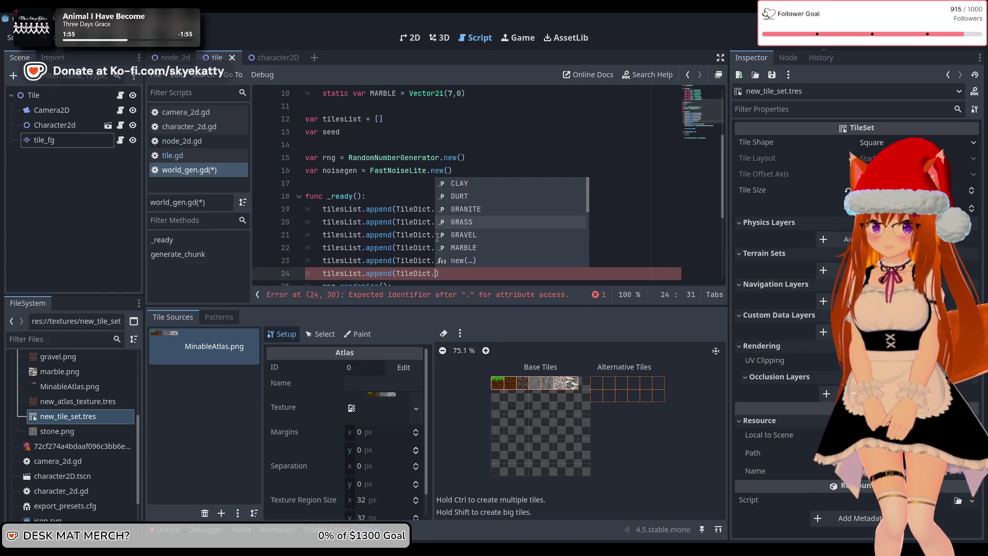
key(Up)
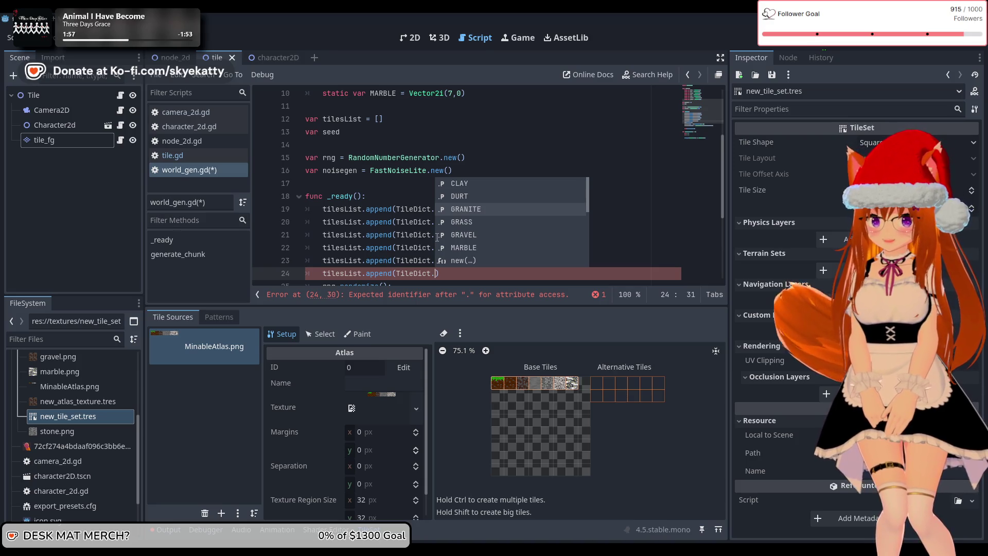
key(Down)
key(Down)
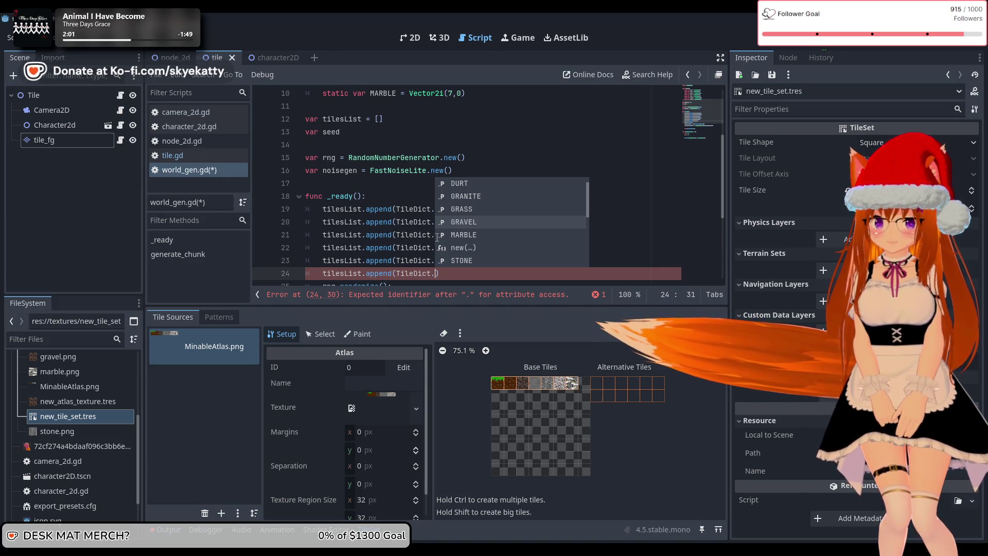
key(Up)
key(Up)
key(Up)
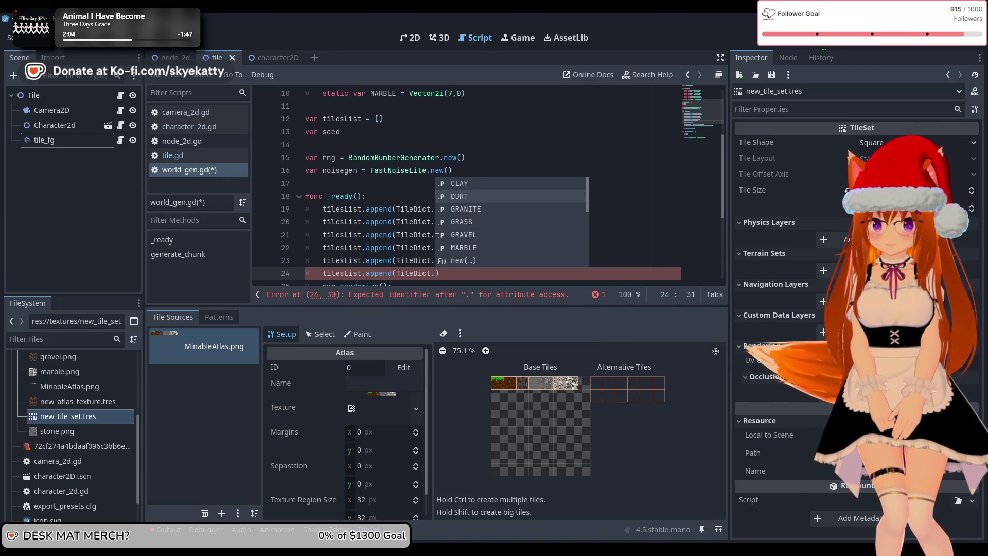
key(Up)
key(Up)
key(Up)
key(Up)
key(Up)
key(Up)
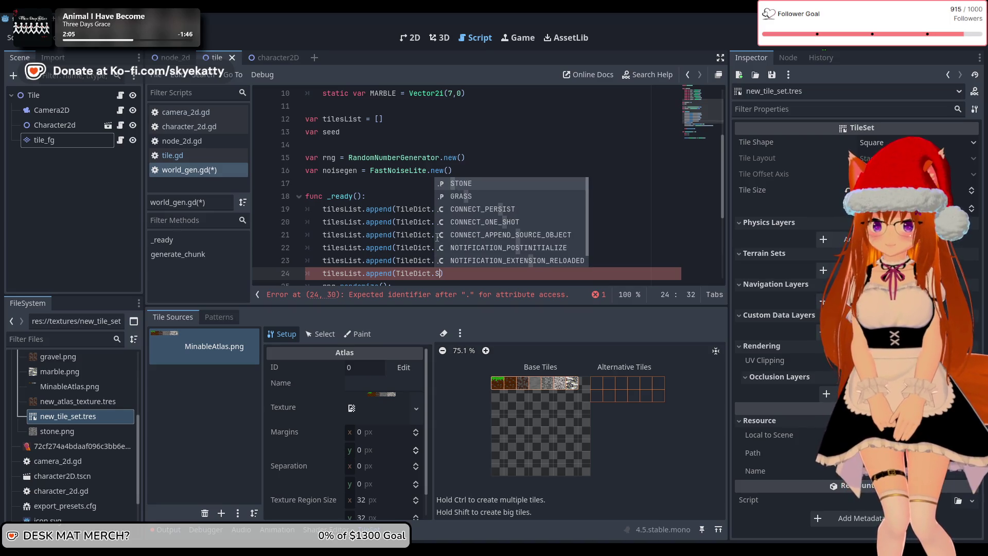
key(Return)
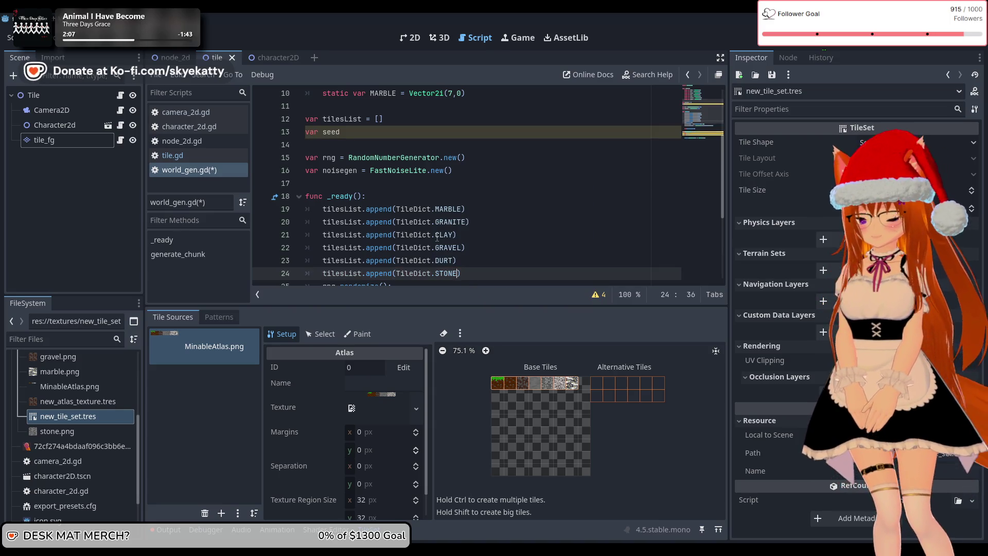
scroll(507, 199, down, 2)
click(507, 200)
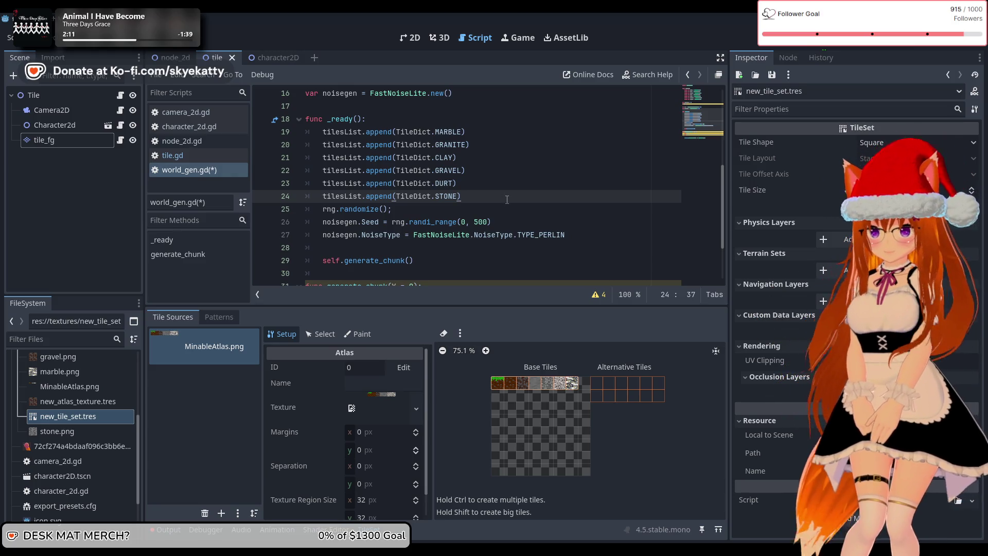
key(Return)
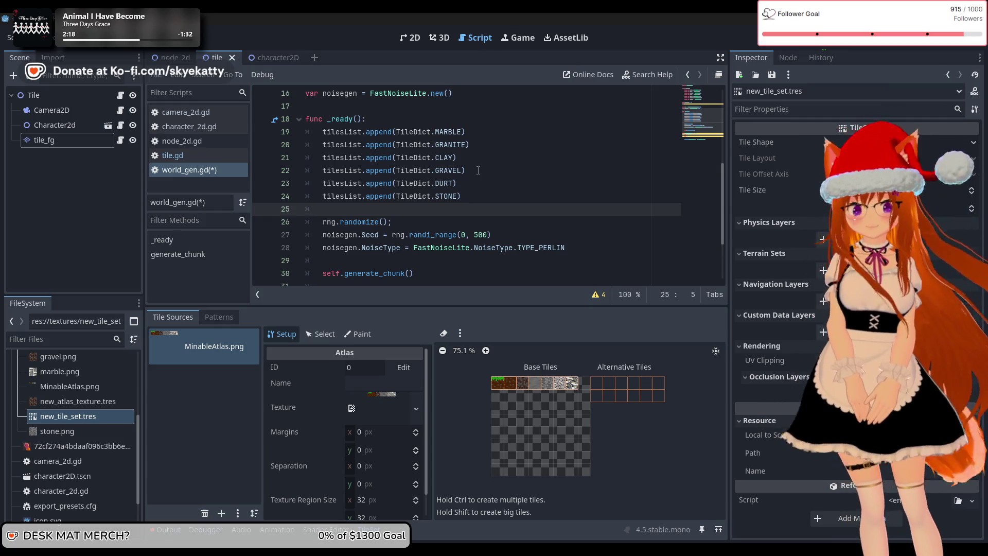
scroll(527, 178, down, 1)
scroll(464, 175, up, 3)
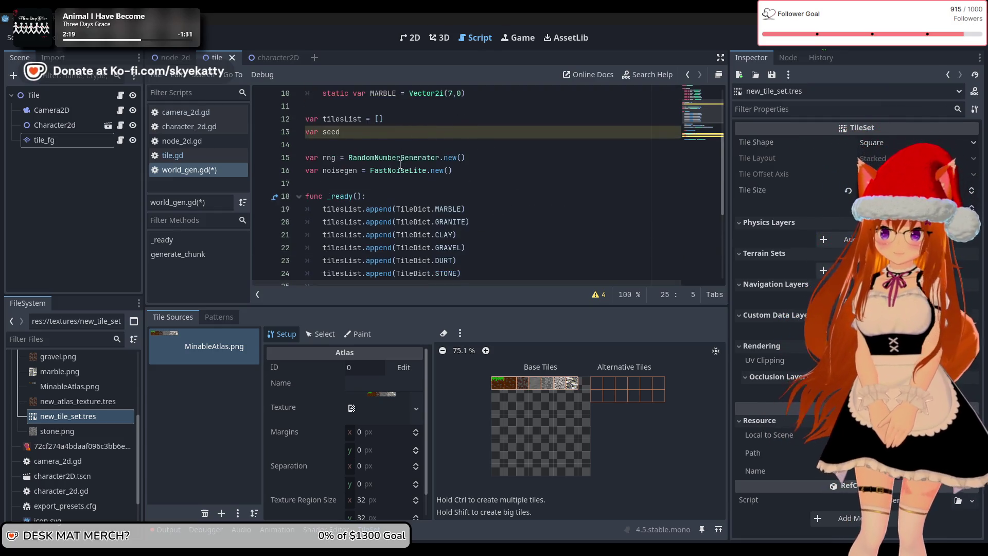
scroll(442, 170, down, 1)
click(434, 158)
scroll(551, 202, down, 1)
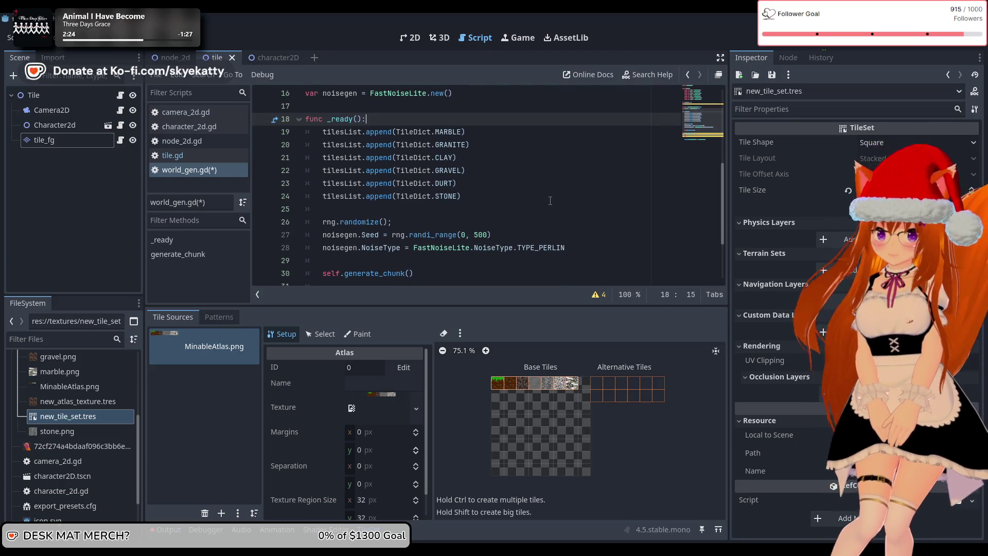
scroll(519, 203, up, 4)
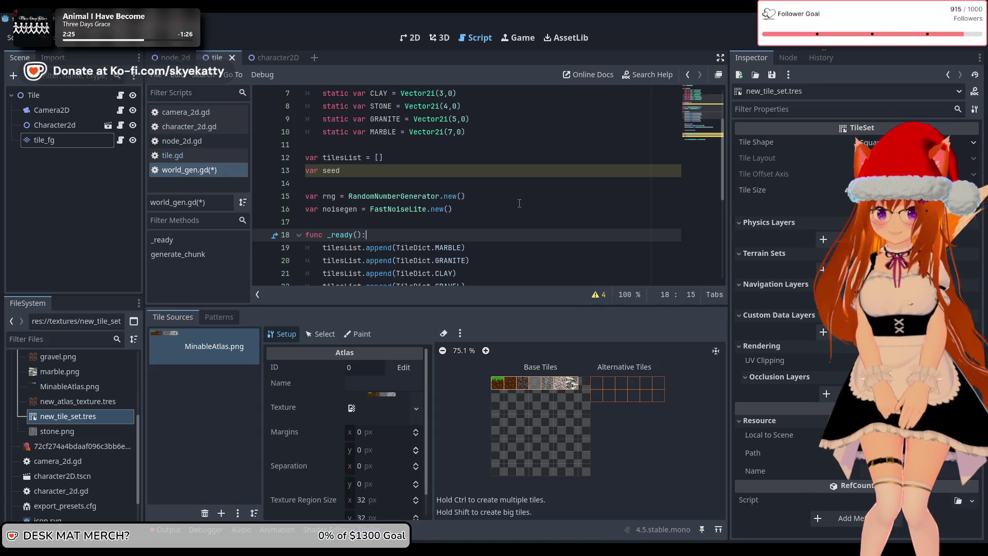
scroll(519, 203, down, 7)
scroll(518, 205, down, 1)
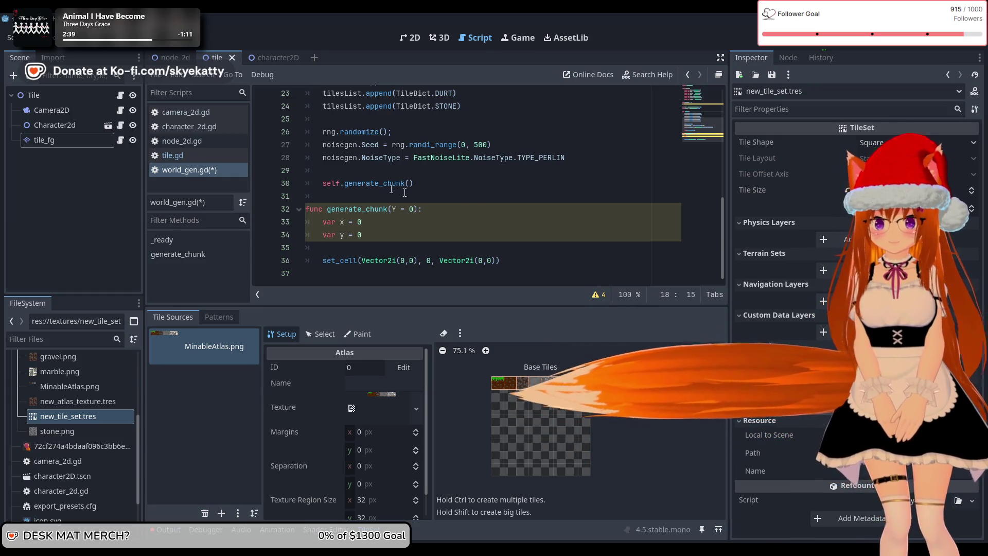
scroll(461, 255, up, 2)
scroll(460, 254, down, 2)
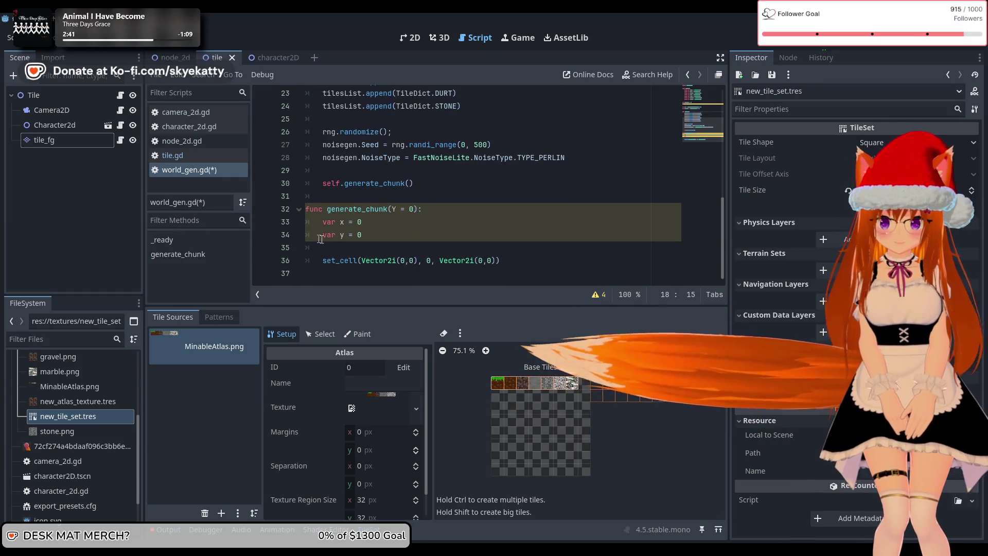
click(395, 235)
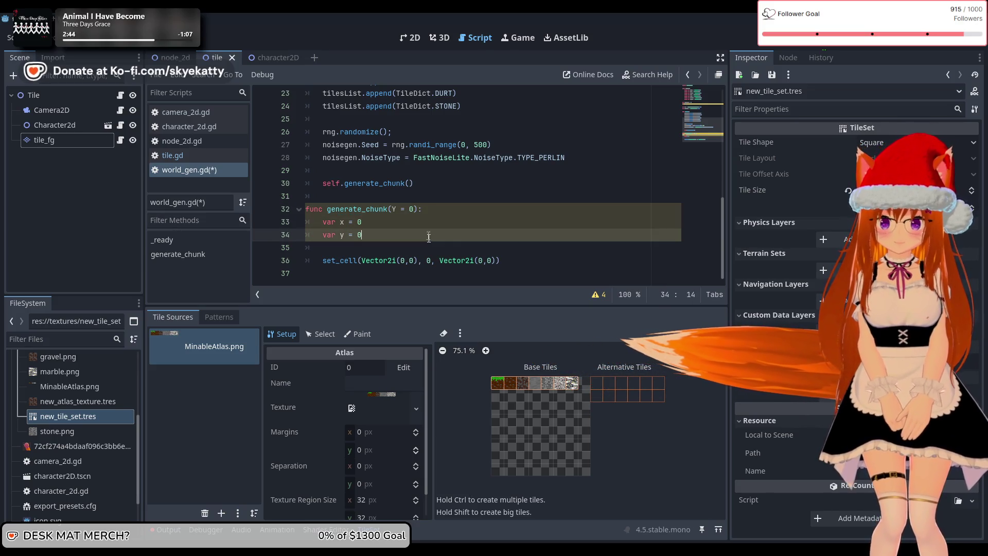
click(495, 250)
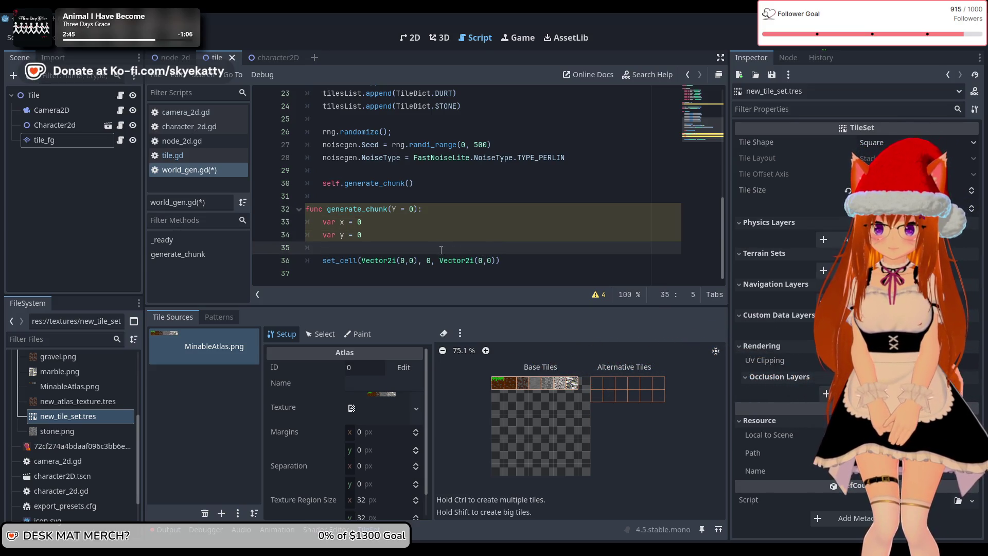
scroll(514, 237, up, 4)
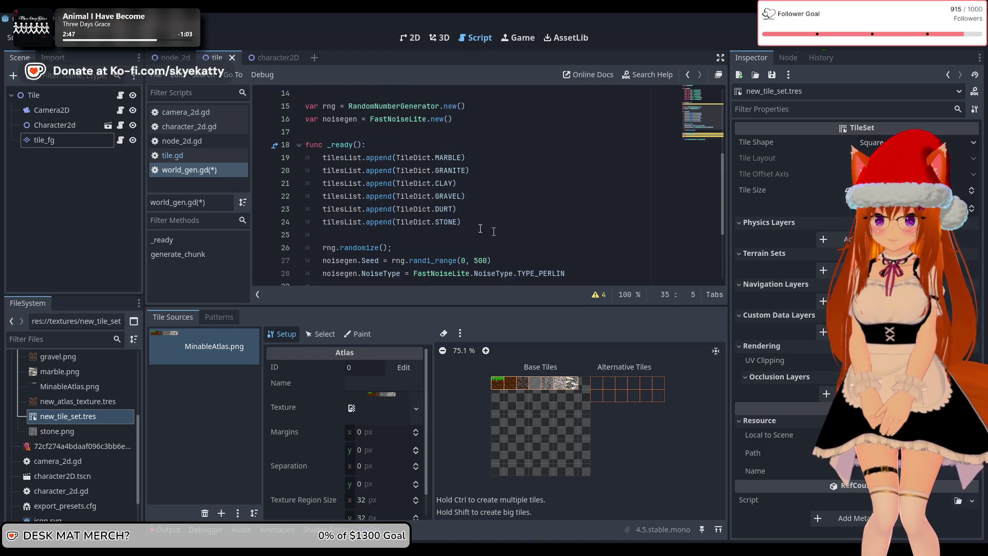
scroll(444, 214, down, 2)
scroll(443, 172, down, 1)
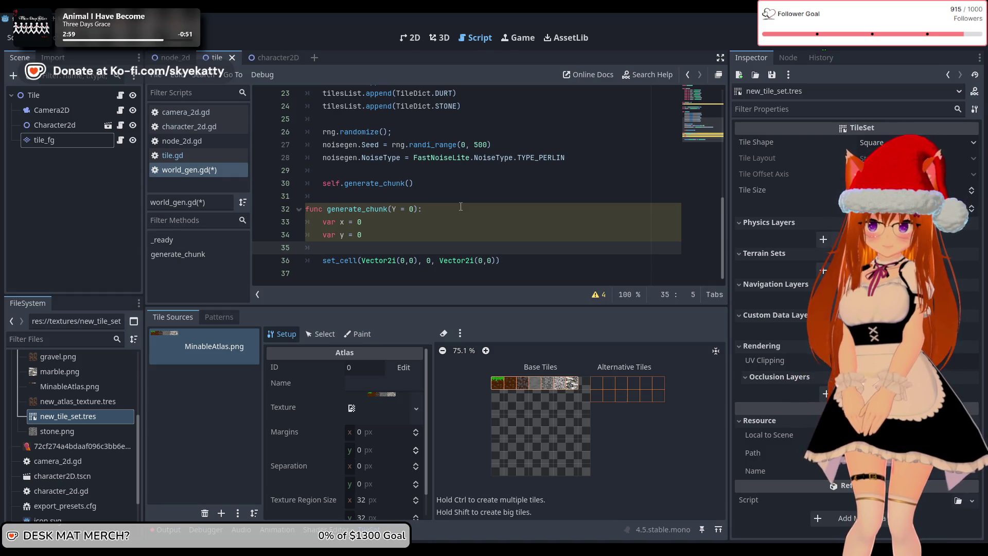
scroll(461, 206, up, 4)
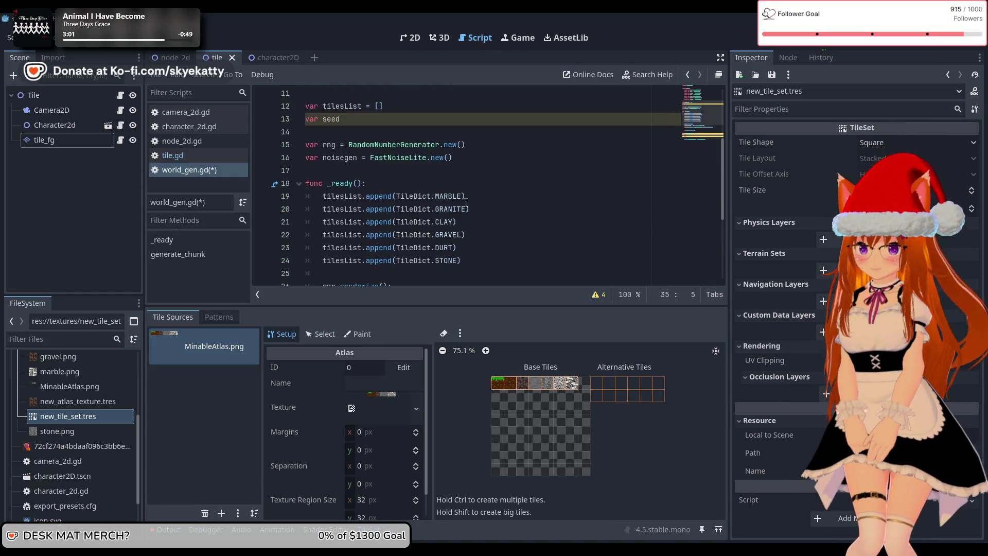
scroll(465, 205, down, 4)
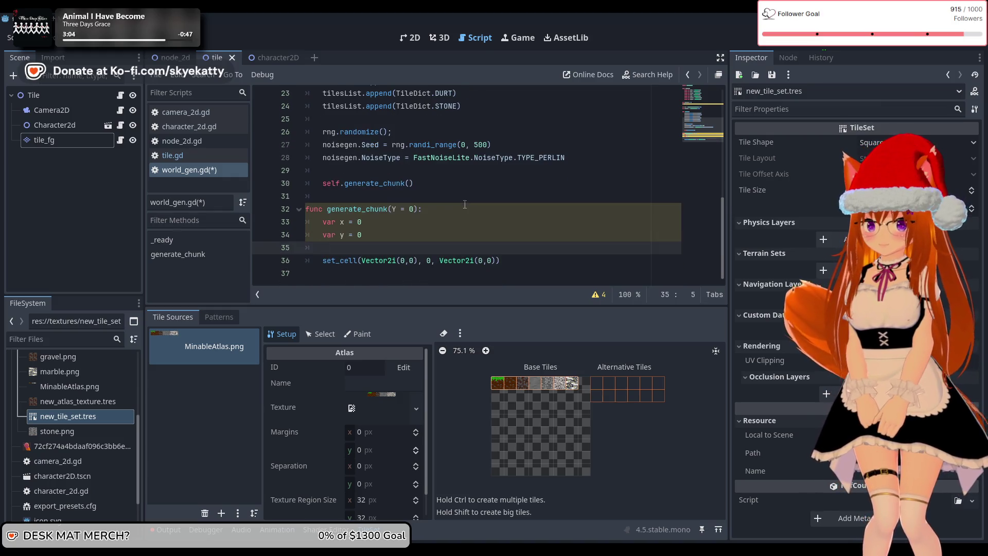
scroll(379, 203, up, 2)
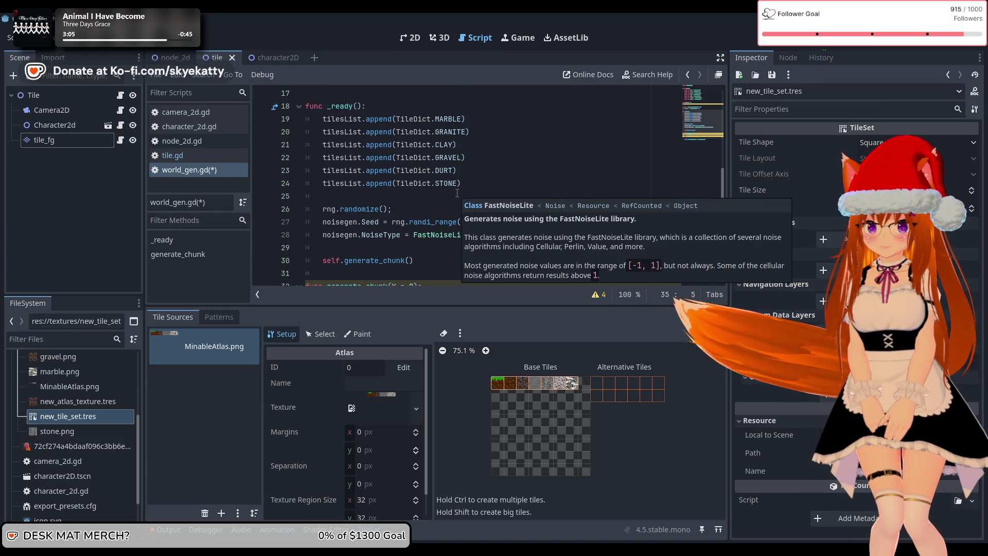
scroll(457, 193, down, 2)
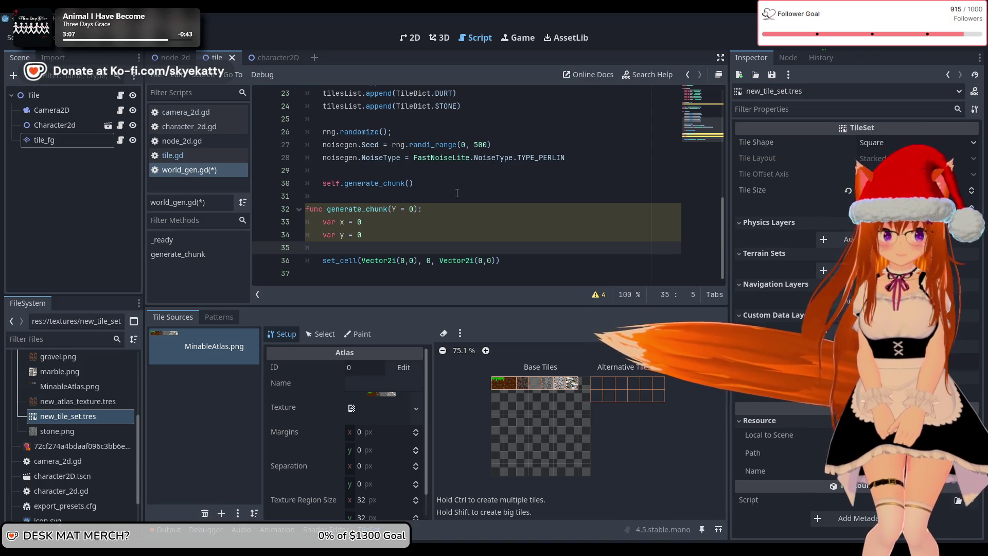
scroll(457, 193, up, 1)
scroll(457, 193, down, 1)
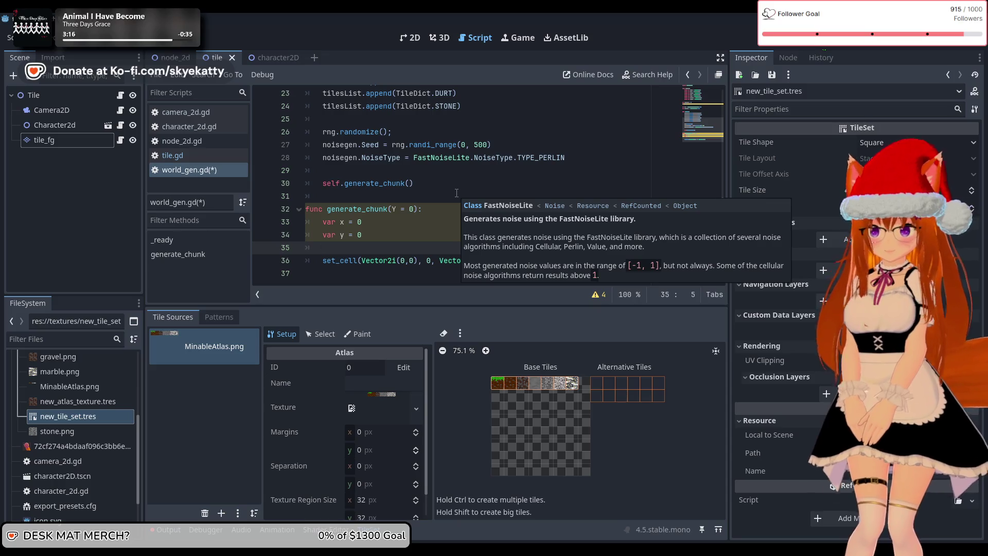
scroll(447, 191, up, 7)
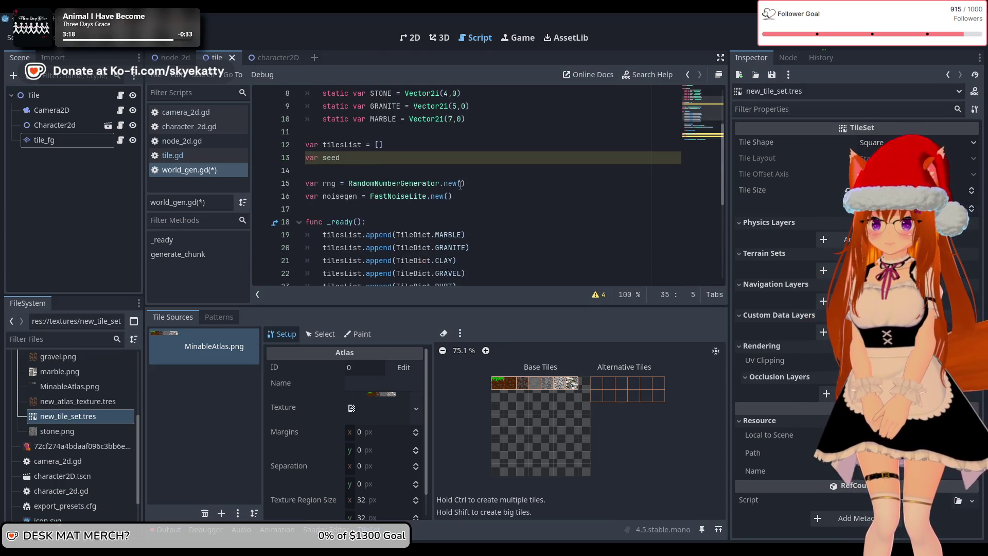
scroll(459, 180, down, 7)
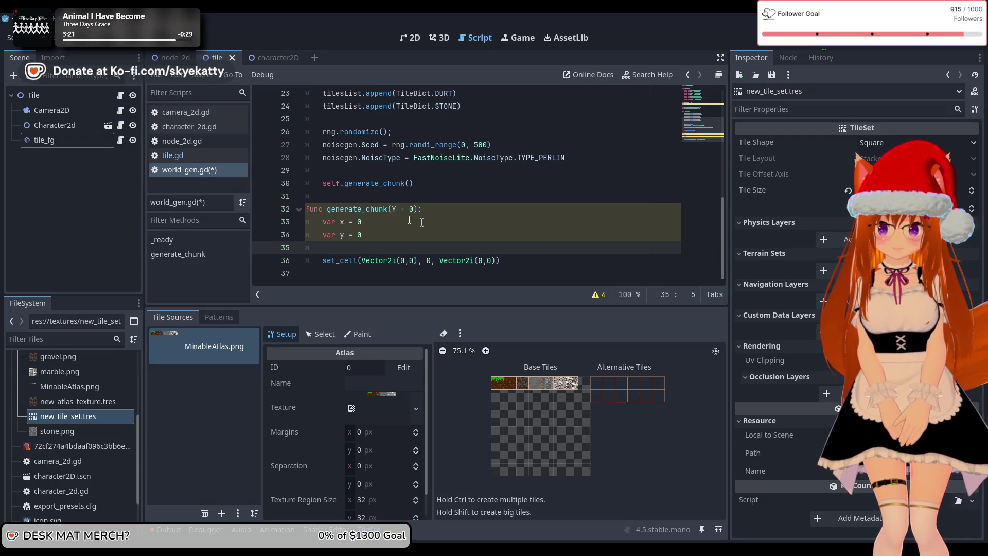
click(385, 239)
click(416, 194)
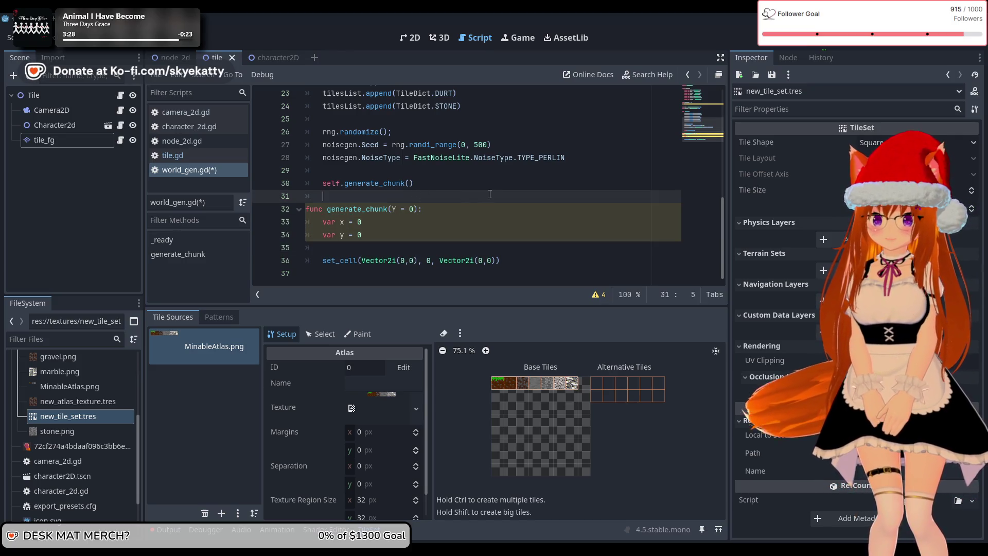
scroll(447, 193, up, 2)
scroll(447, 193, up, 5)
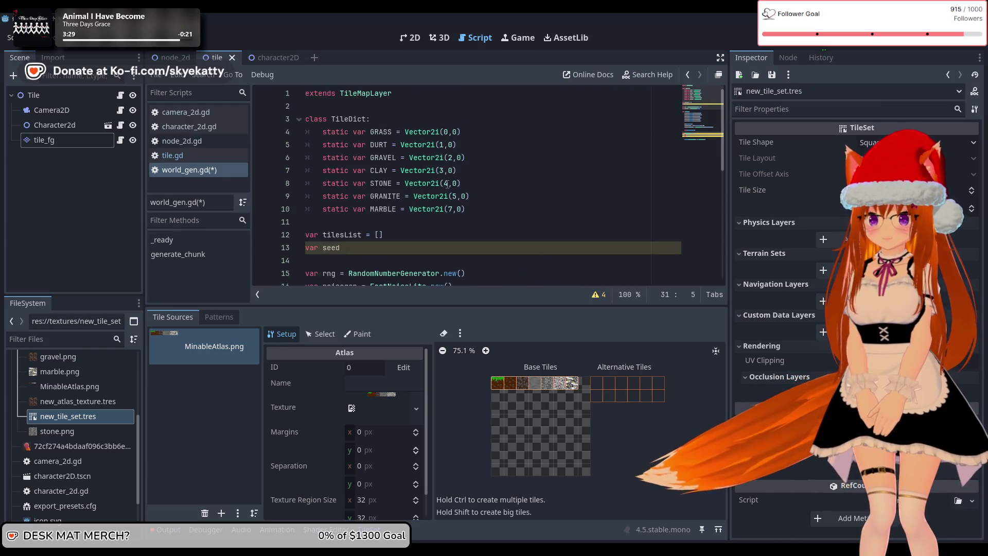
scroll(353, 190, down, 2)
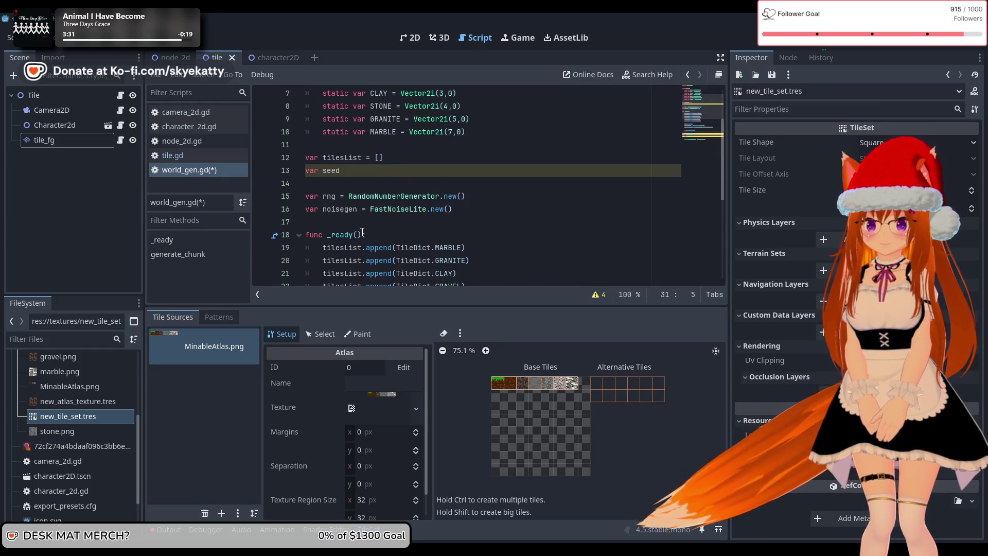
click(392, 222)
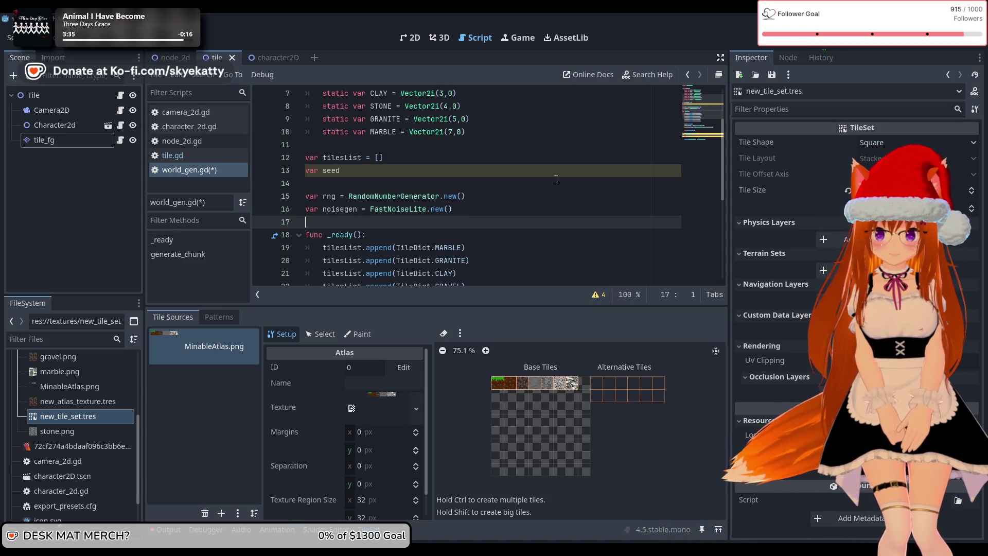
scroll(520, 181, up, 2)
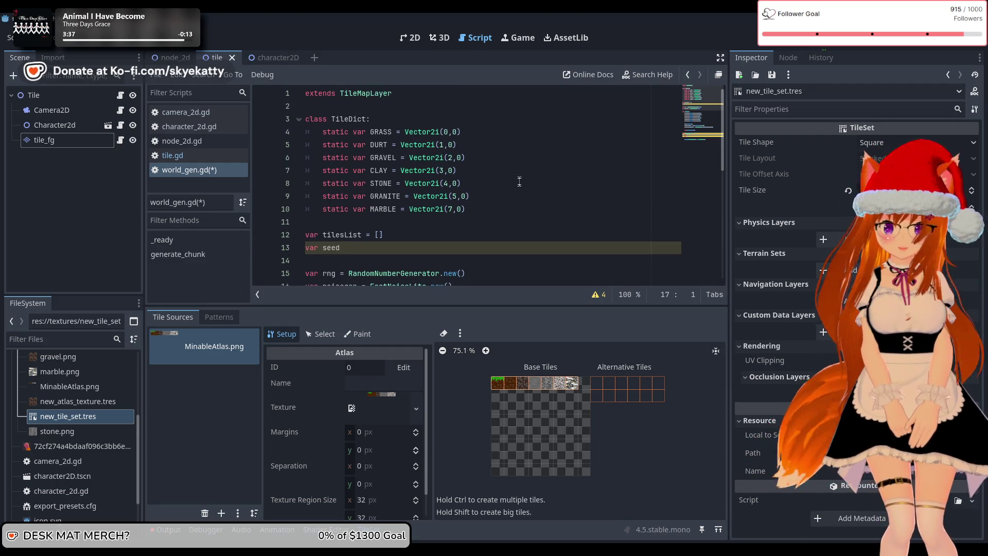
click(392, 108)
key(Return)
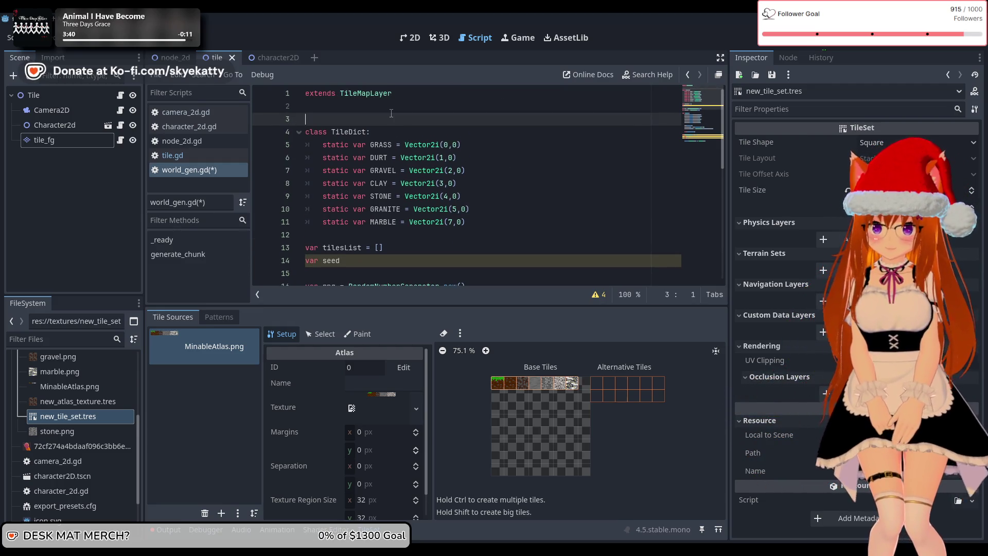
text(@e)
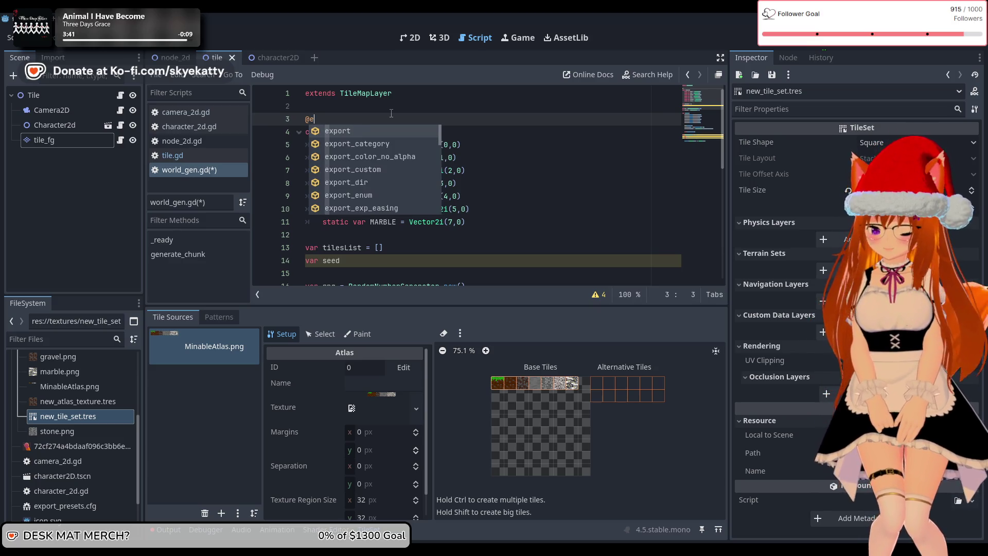
key(Return)
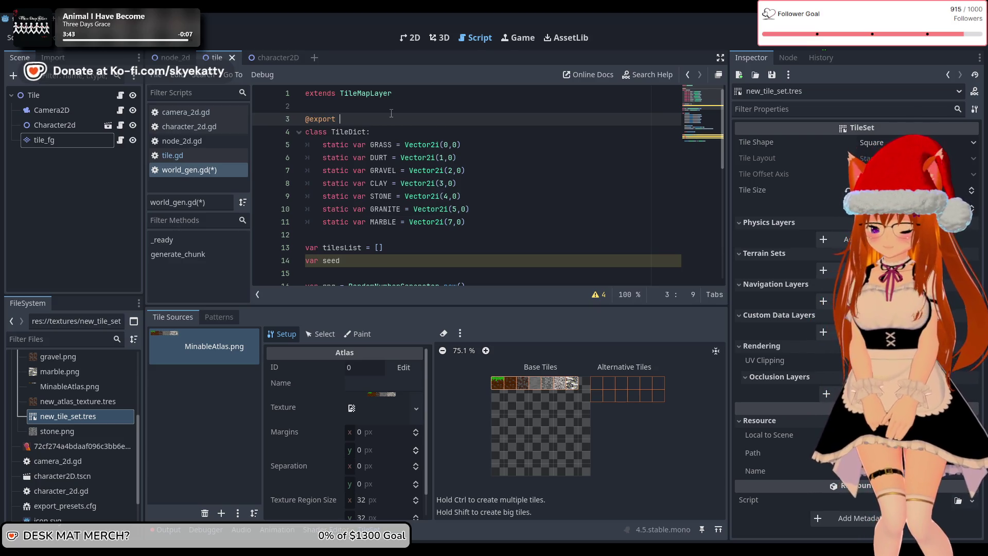
text(ld_)
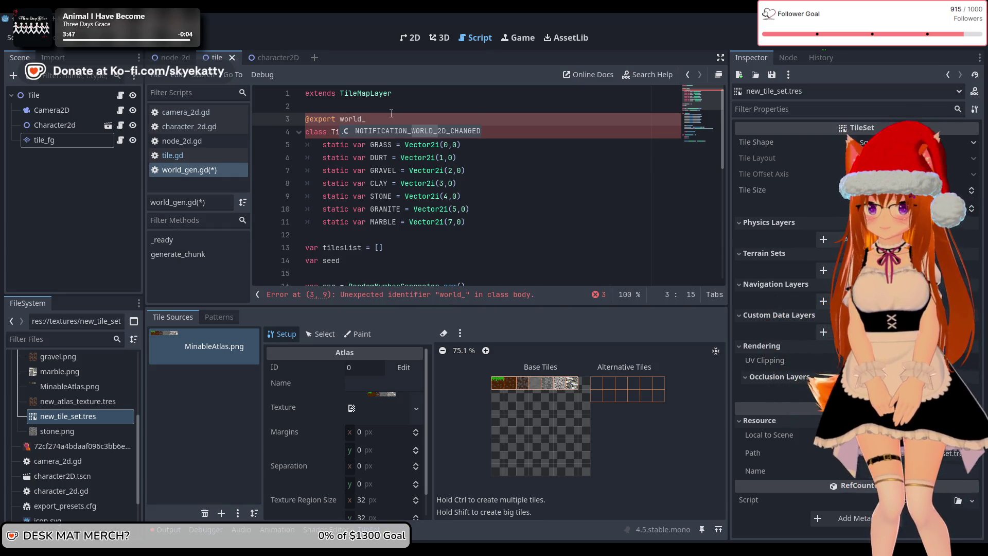
text(le4n)
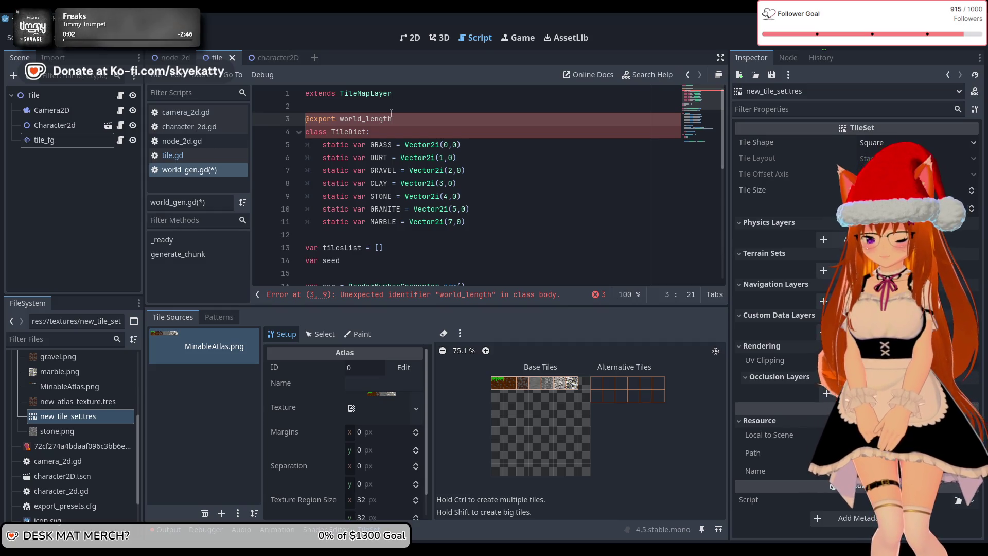
key(ctrl+Left)
text(var)
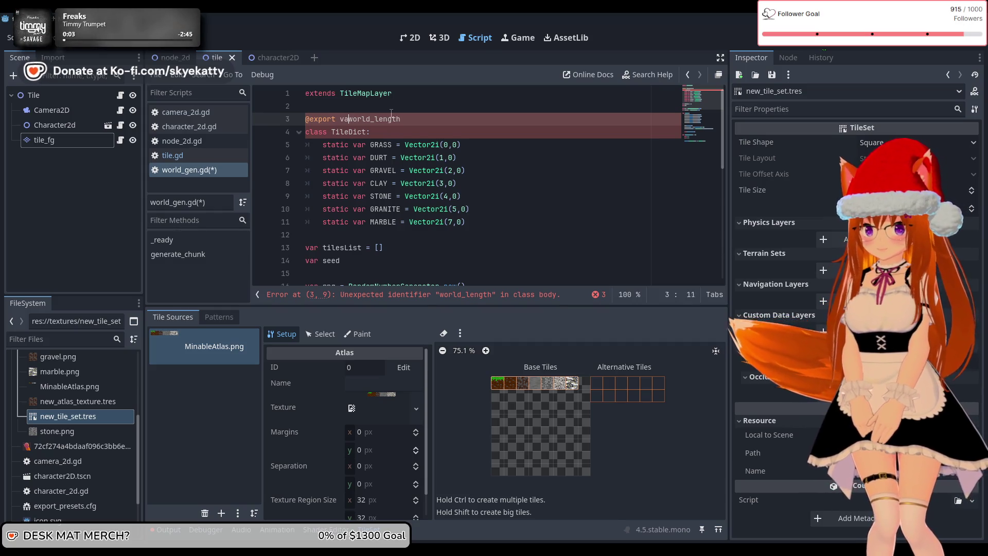
key(End)
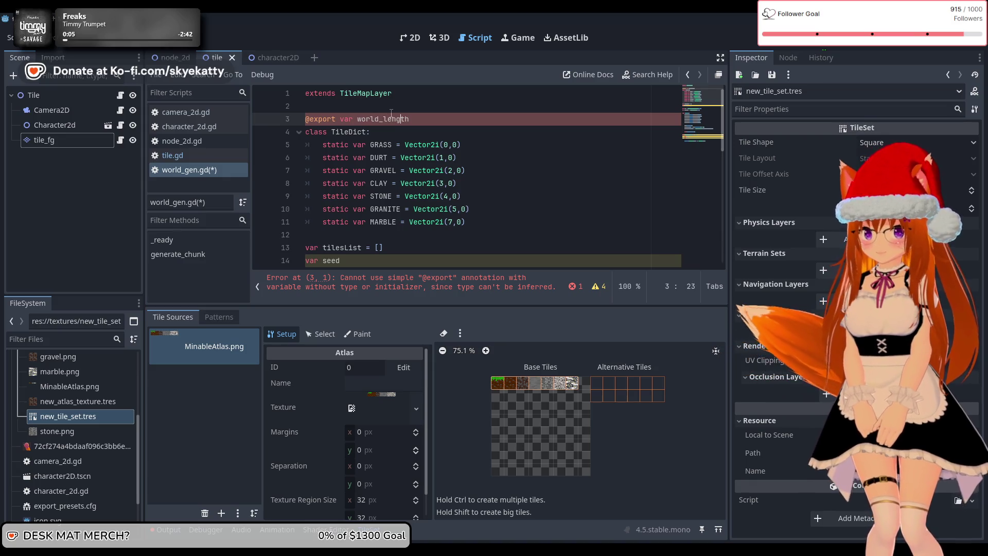
text(nt)
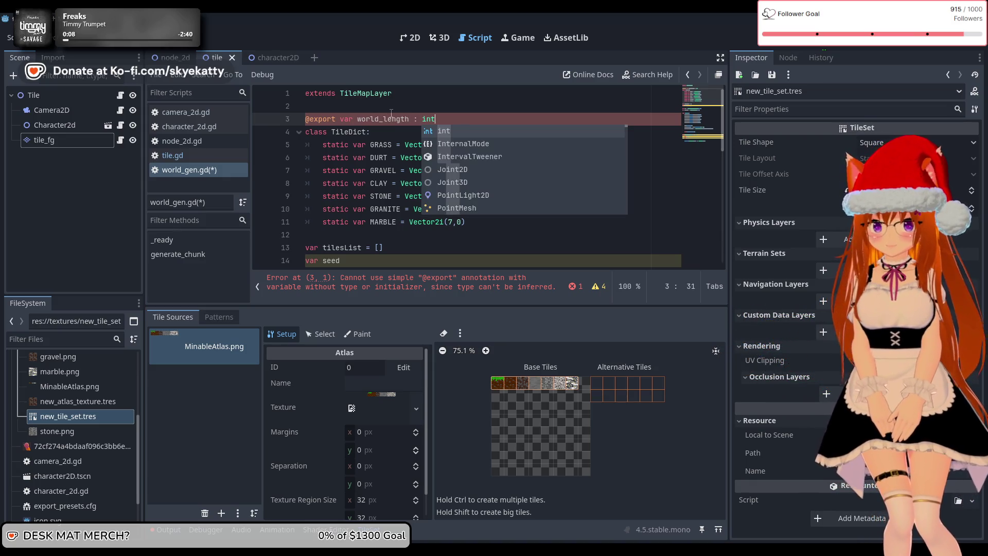
key(Return)
key(Return)
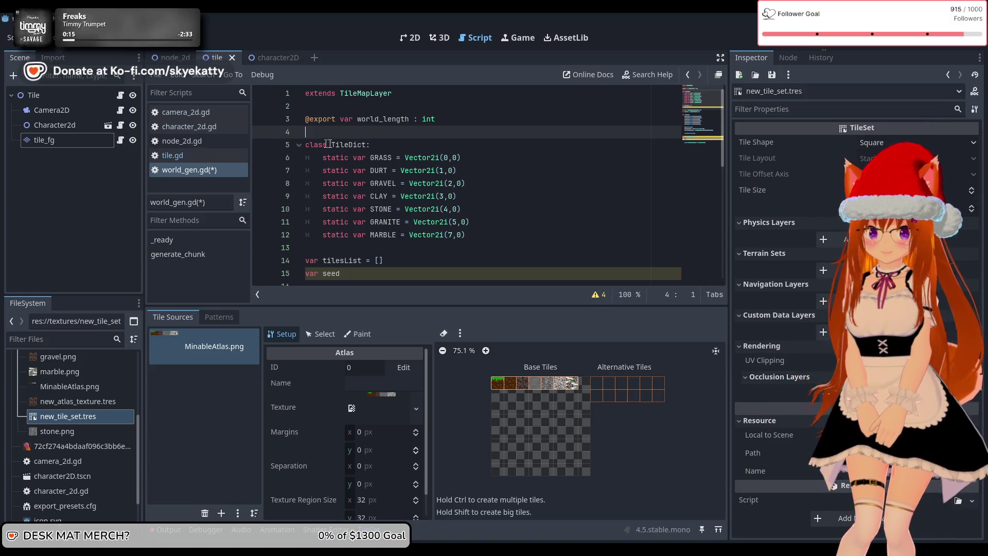
Step: Save the world_gen.gd script
scroll(327, 144, down, 8)
click(450, 248)
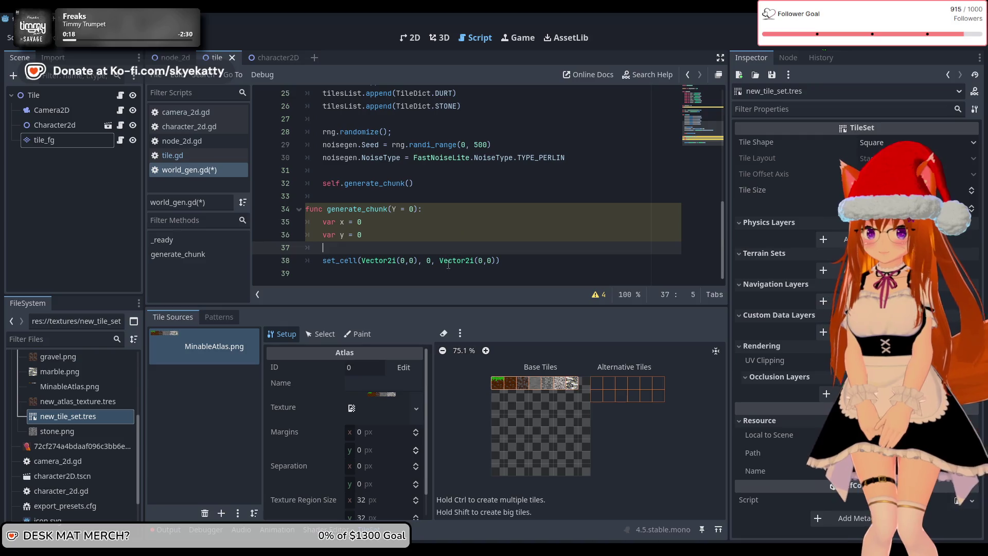
mouse_move(448, 265)
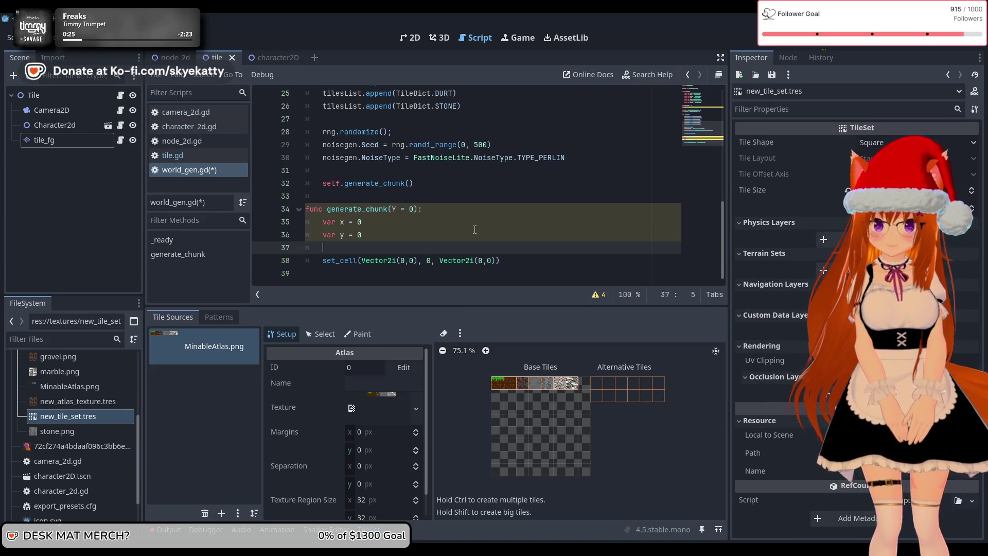
click(519, 256)
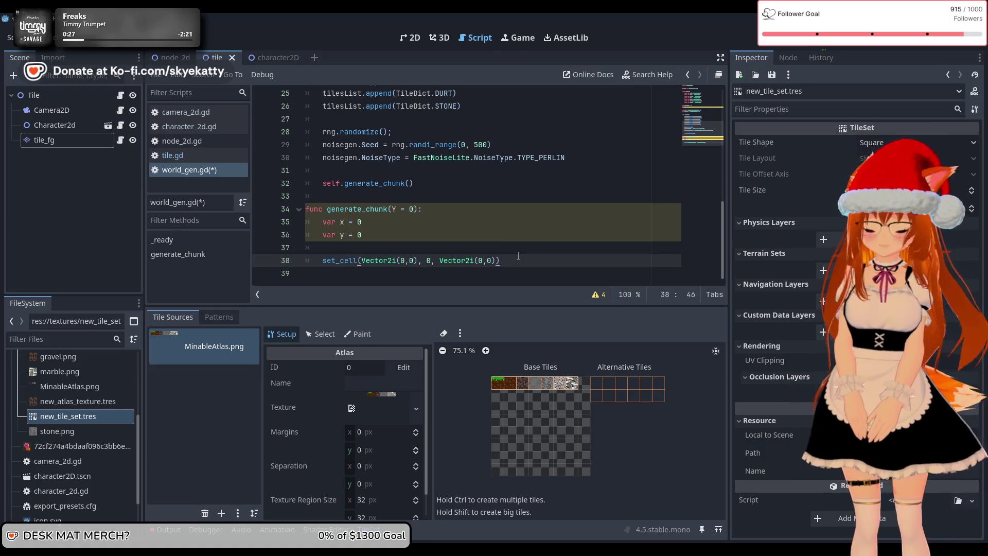
key(ctrl+s)
Step: Select the tile_fg node and enter 15 as its World Length in the Inspector
click(71, 148)
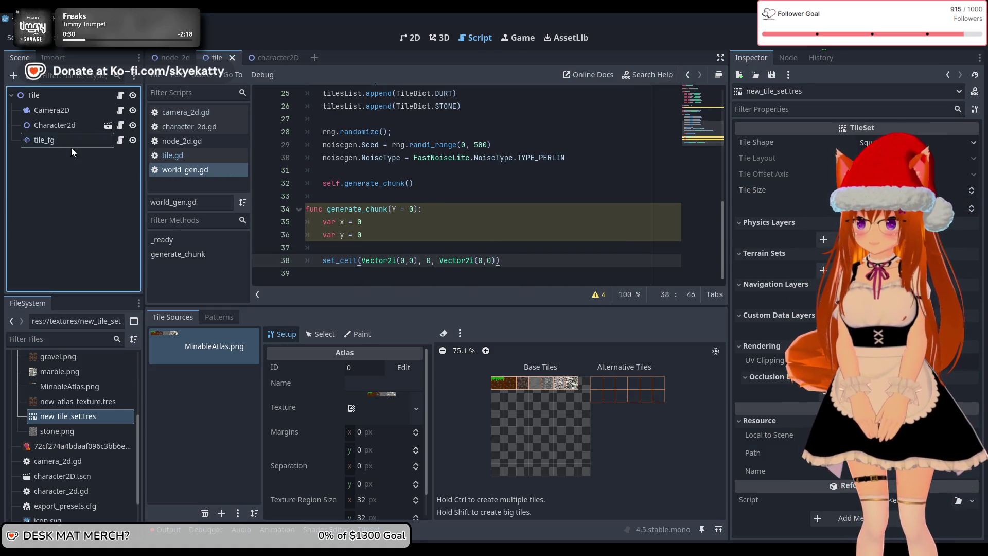
click(74, 142)
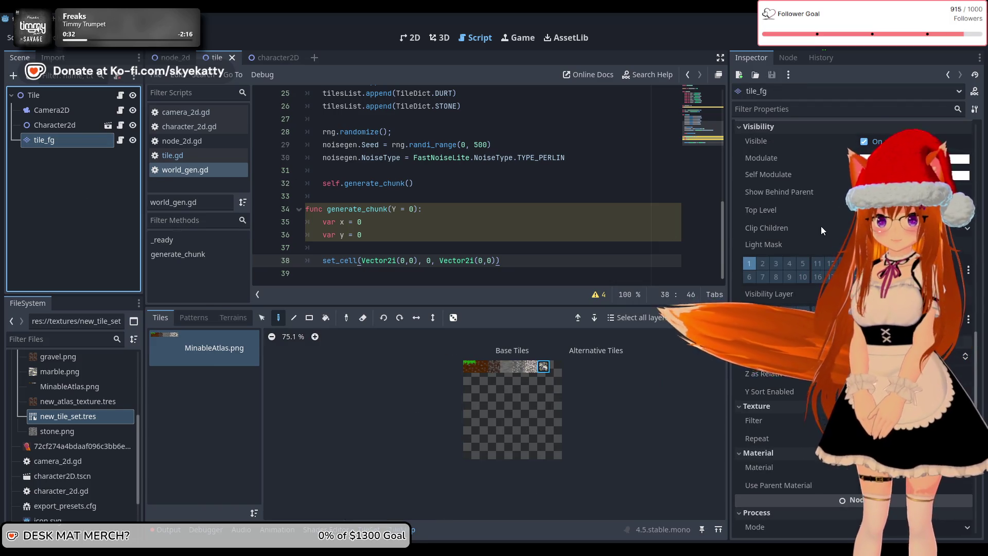
scroll(820, 227, up, 15)
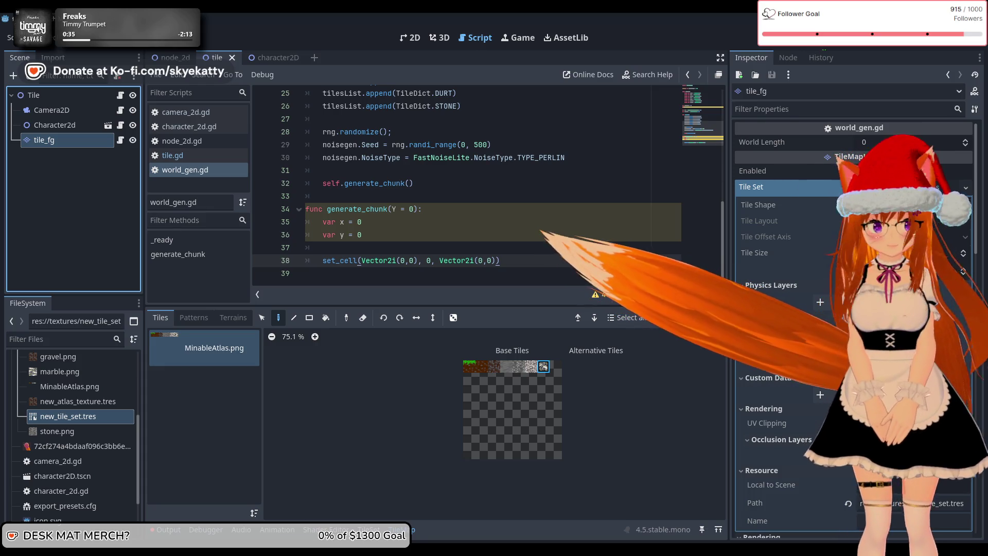
click(890, 142)
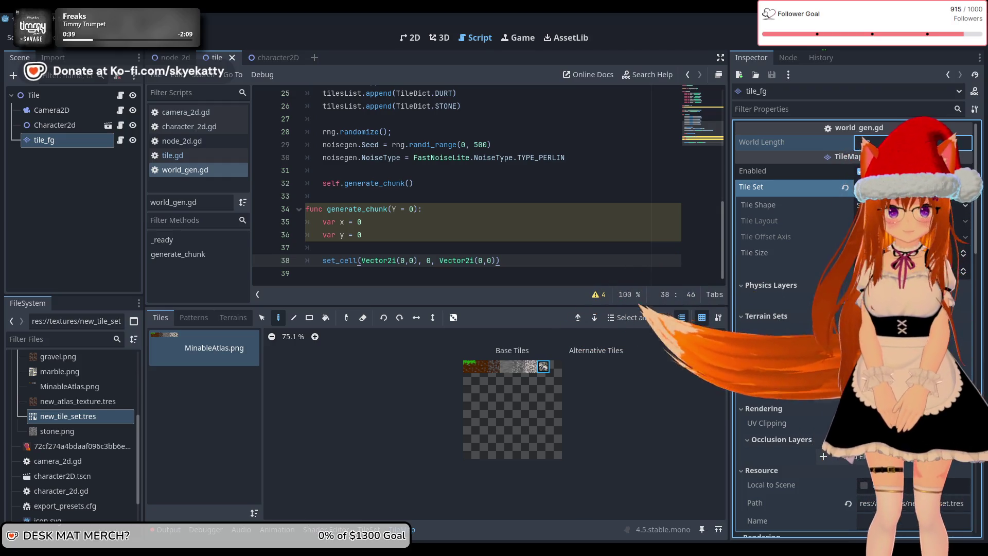
text(1)
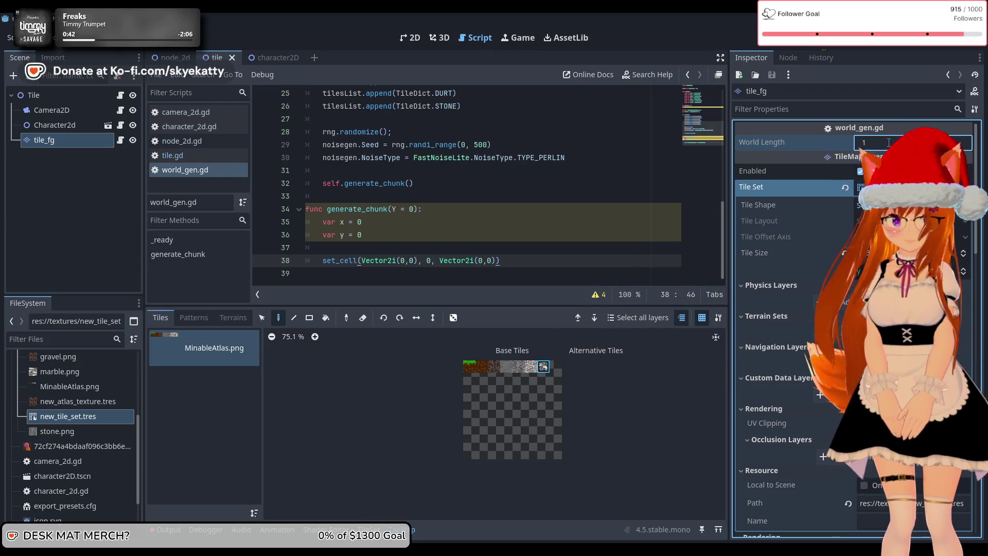
text(5)
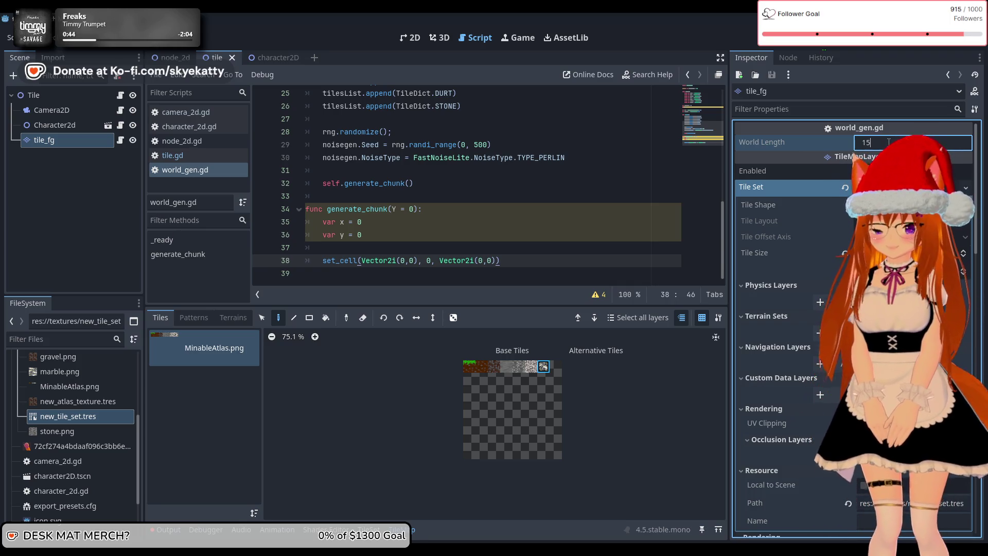
key(Return)
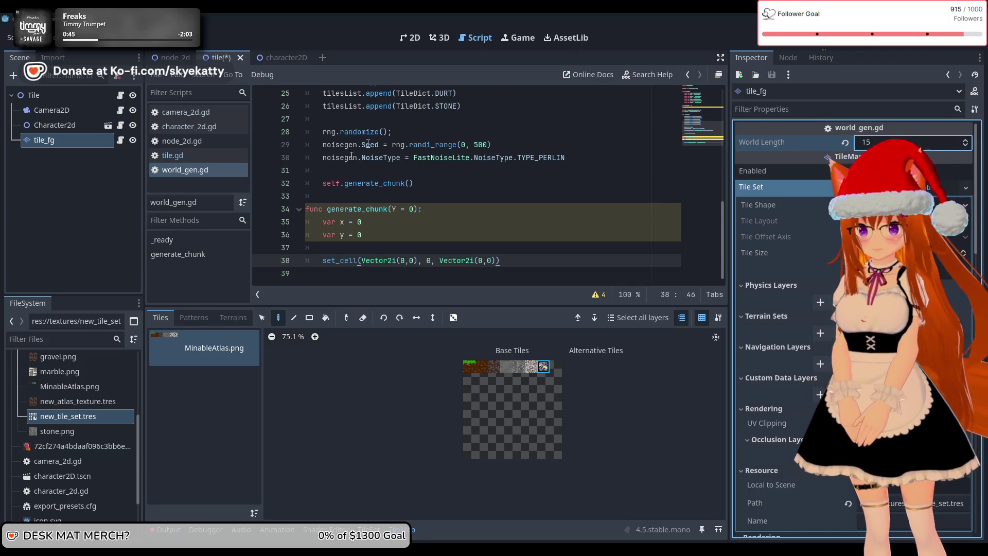
click(412, 222)
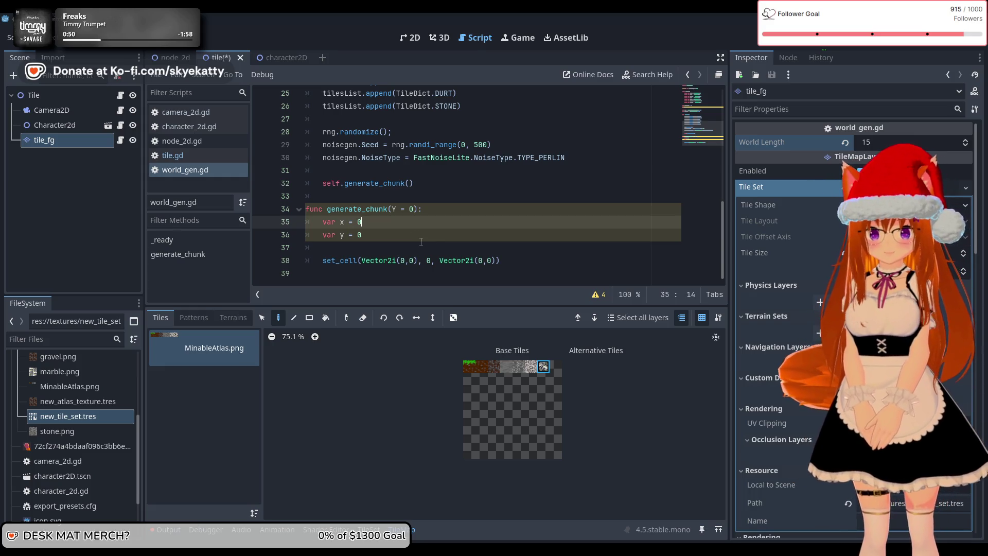
Step: Remove the 0 after 'var y =' on line 36 of generate_chunk
scroll(453, 234, up, 1)
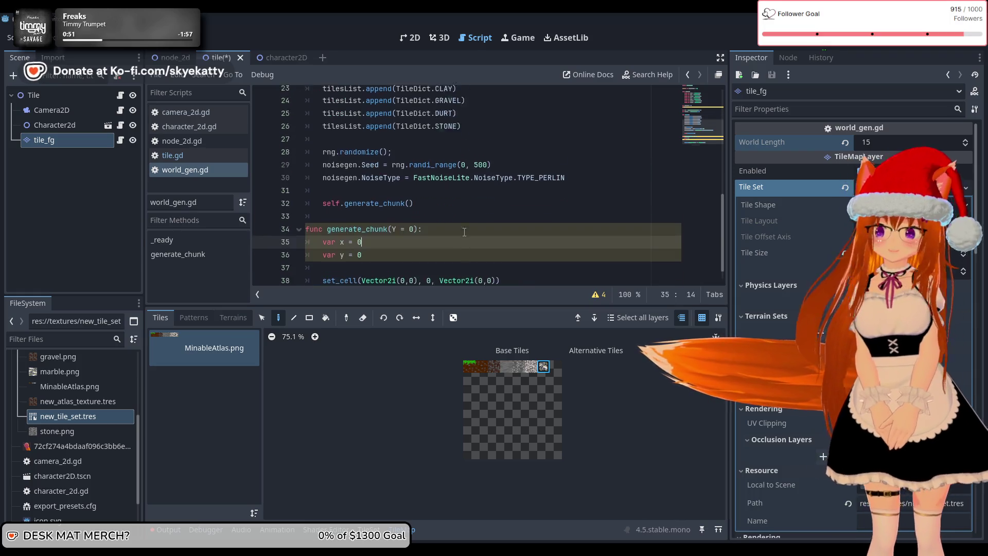
scroll(464, 232, down, 1)
click(461, 233)
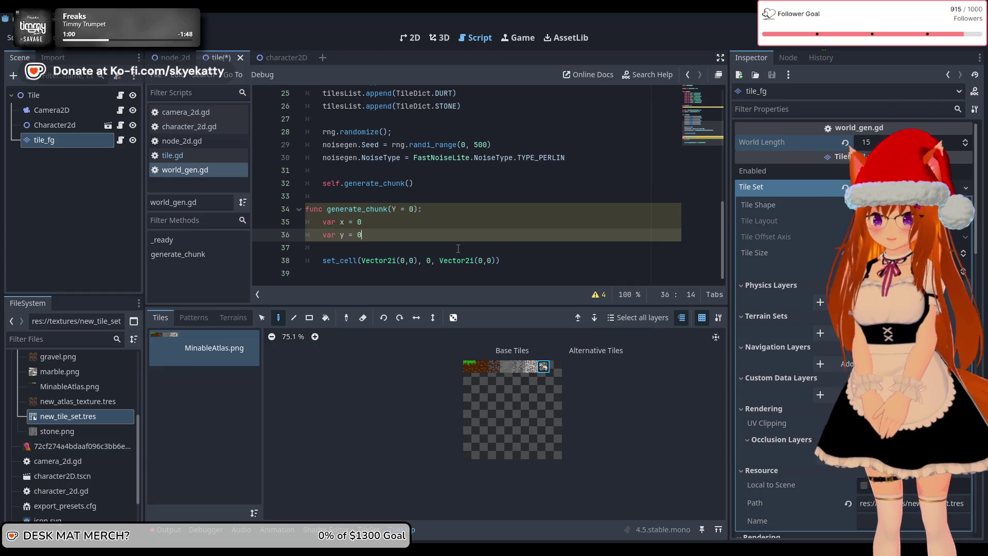
click(407, 227)
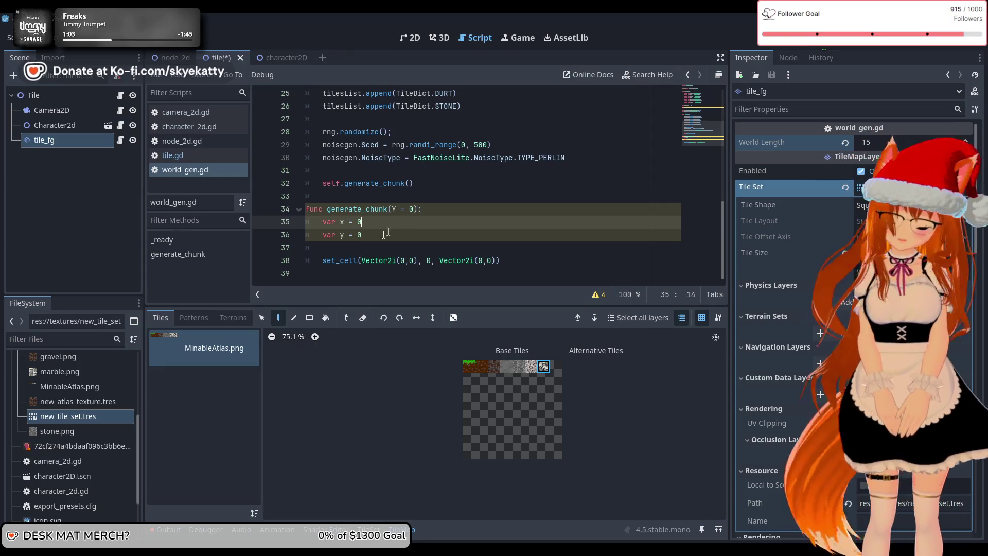
click(402, 236)
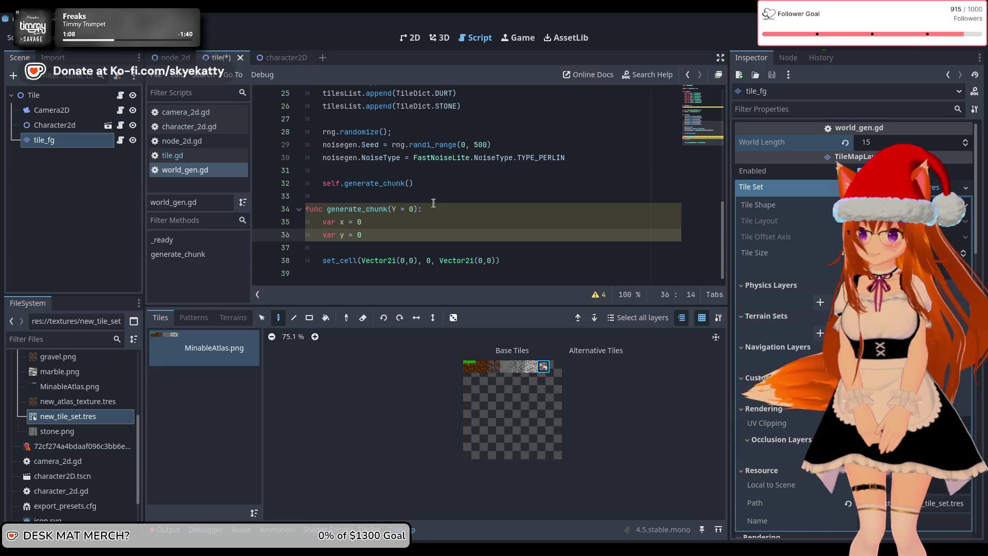
key(Down)
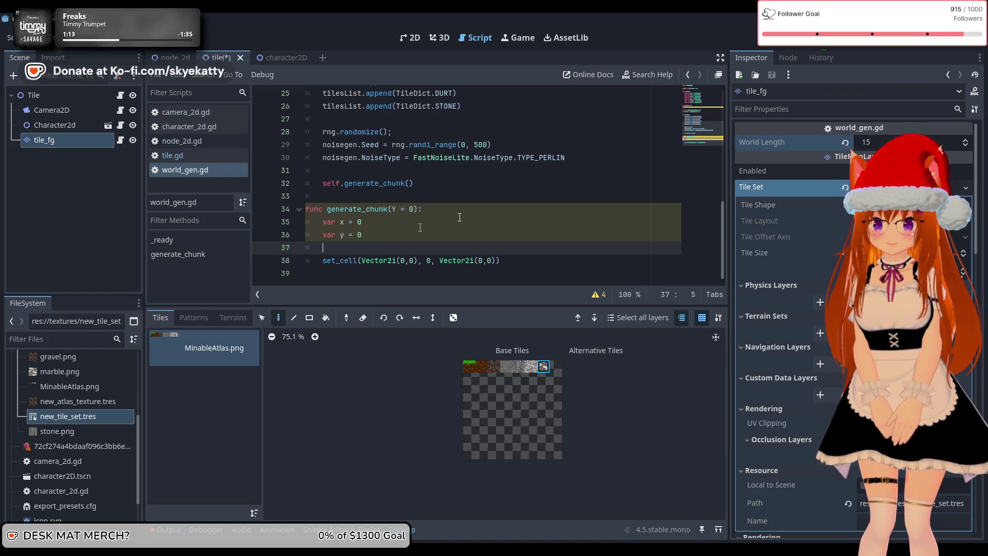
drag(406, 232, 378, 227)
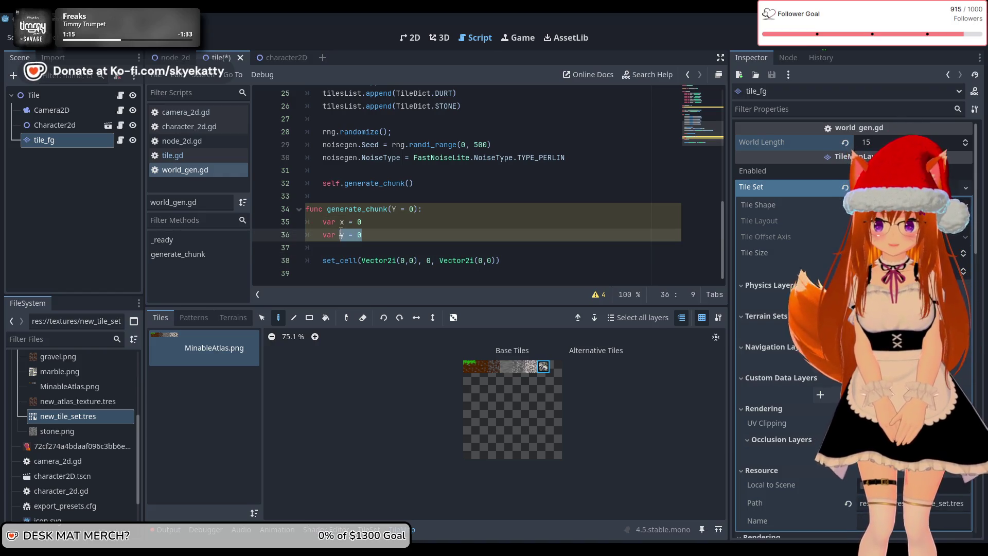
click(355, 235)
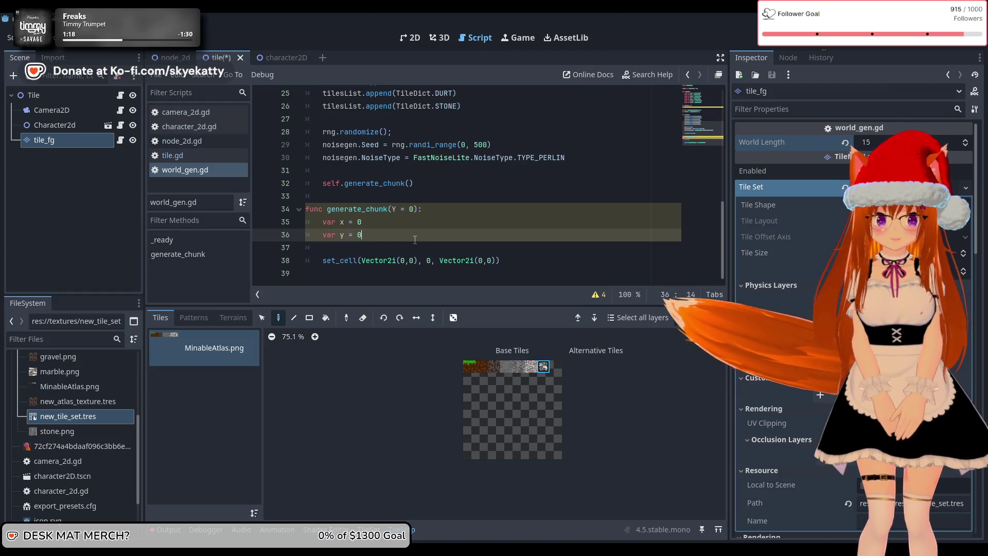
drag(362, 235, 324, 222)
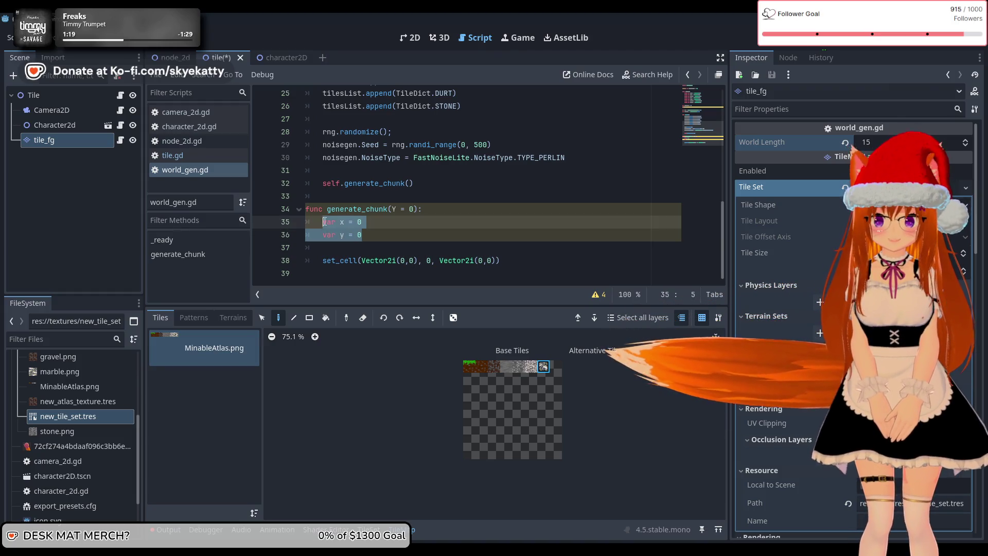
click(446, 237)
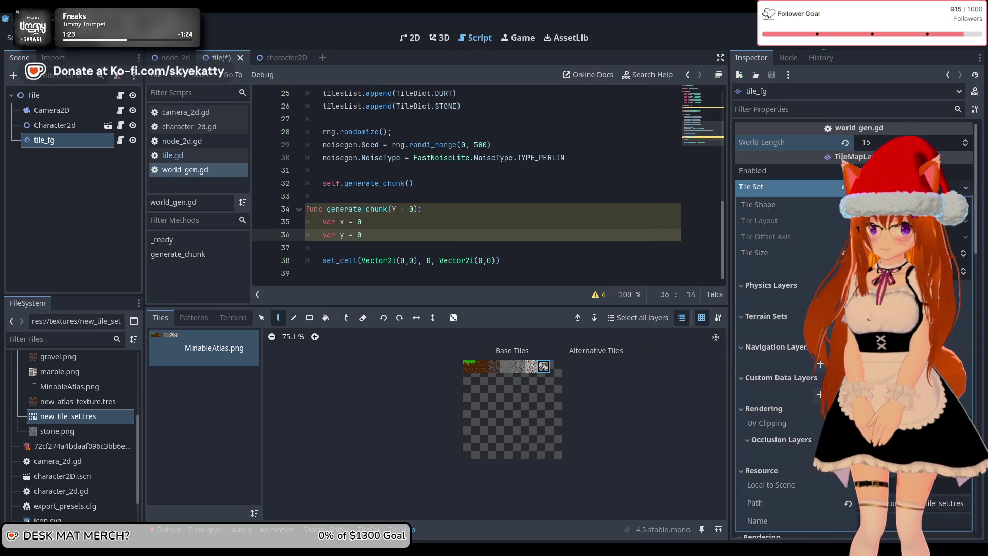
scroll(408, 215, up, 4)
scroll(429, 209, down, 4)
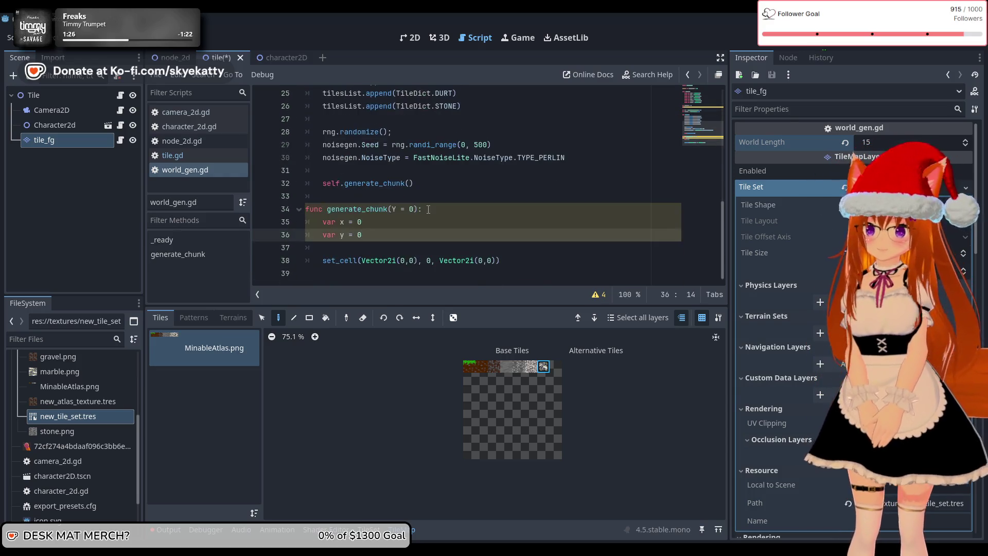
scroll(429, 210, up, 4)
scroll(439, 221, down, 4)
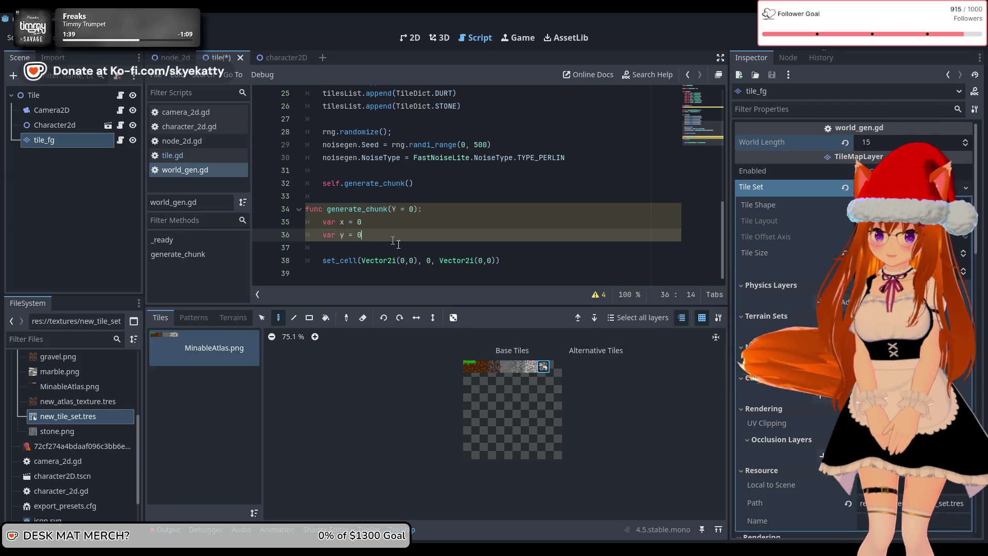
click(425, 247)
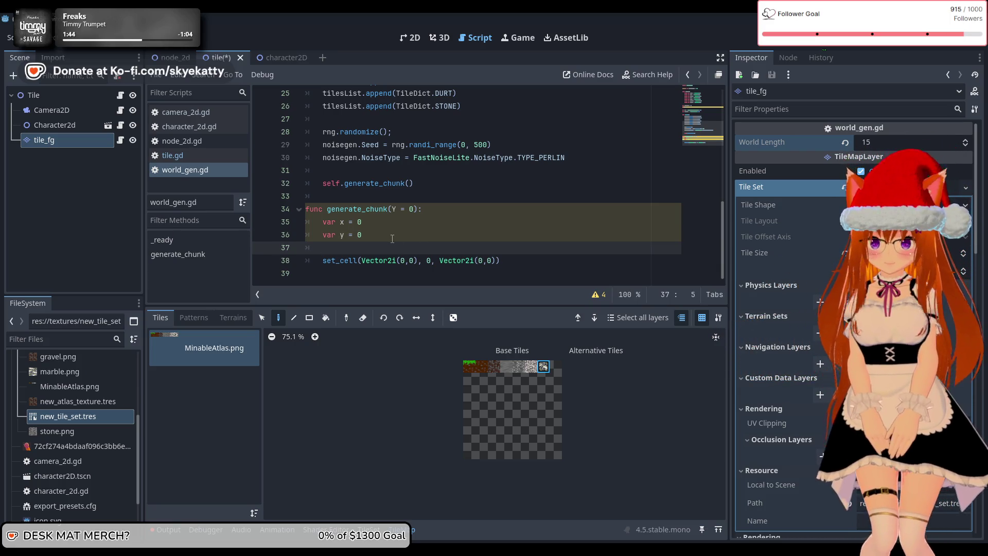
click(375, 238)
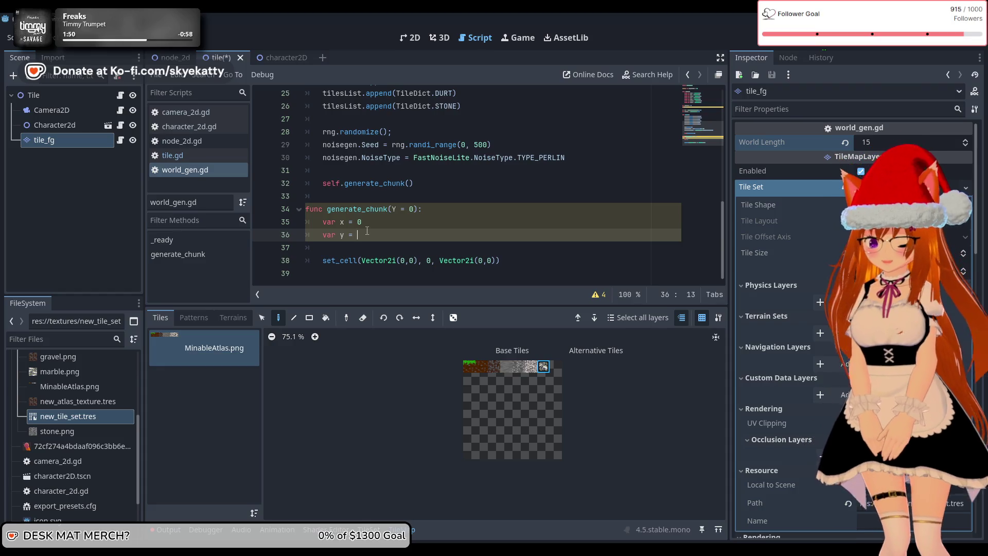
Step: Set 'var y = Y * 13' and add two blank lines below it
text(Y)
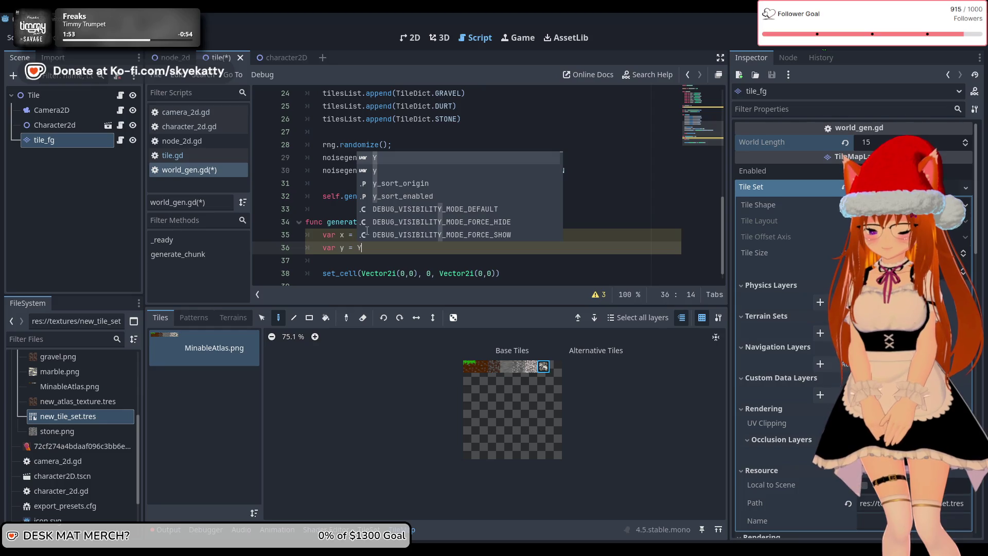
key(Escape)
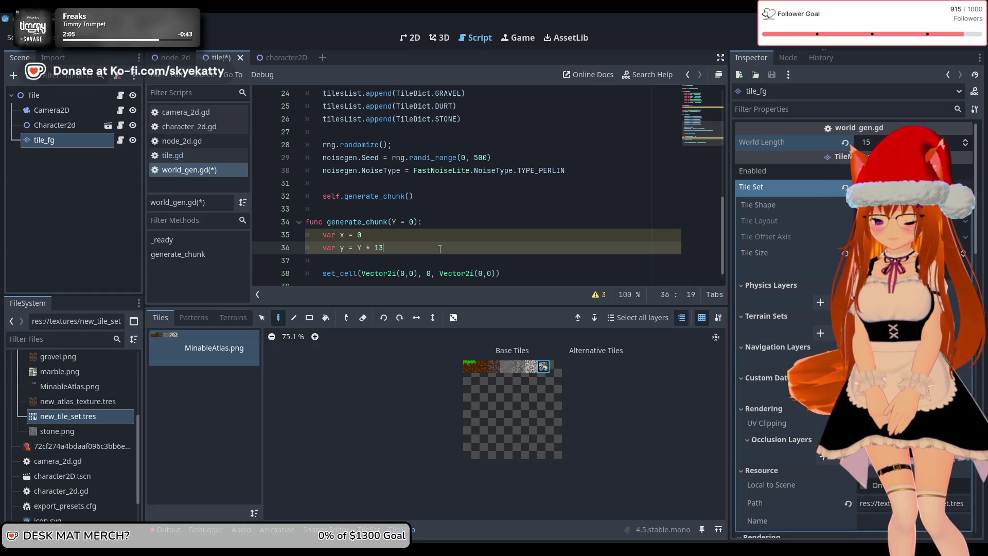
click(413, 239)
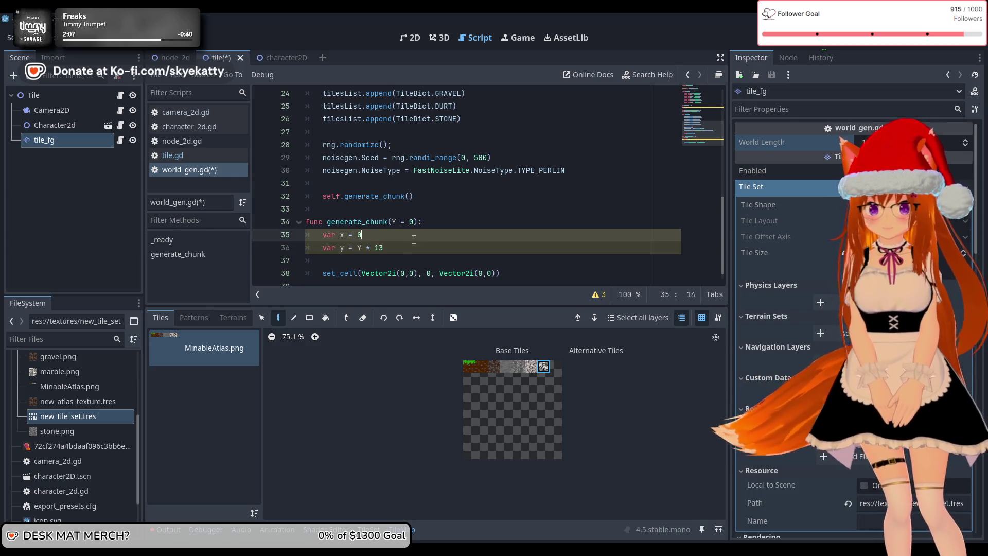
click(380, 242)
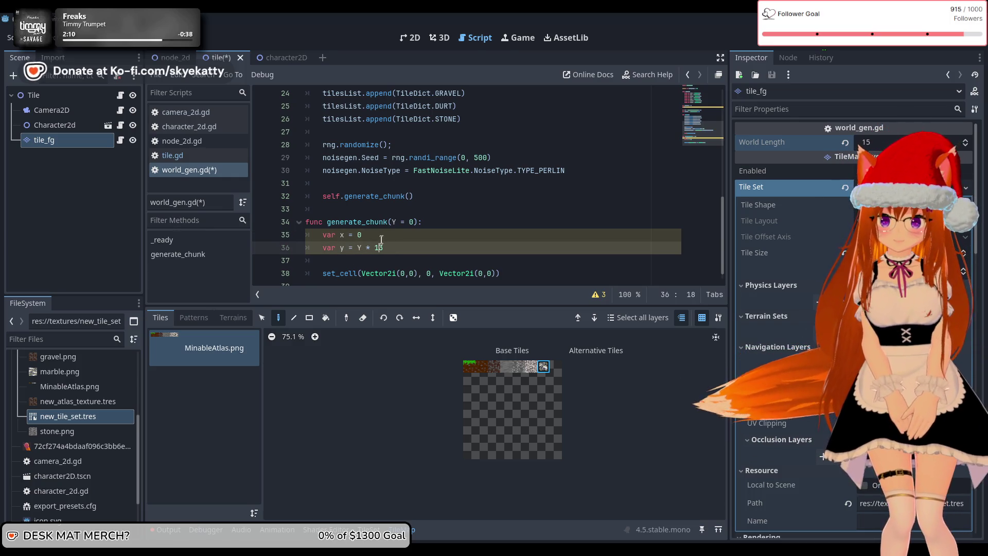
click(382, 237)
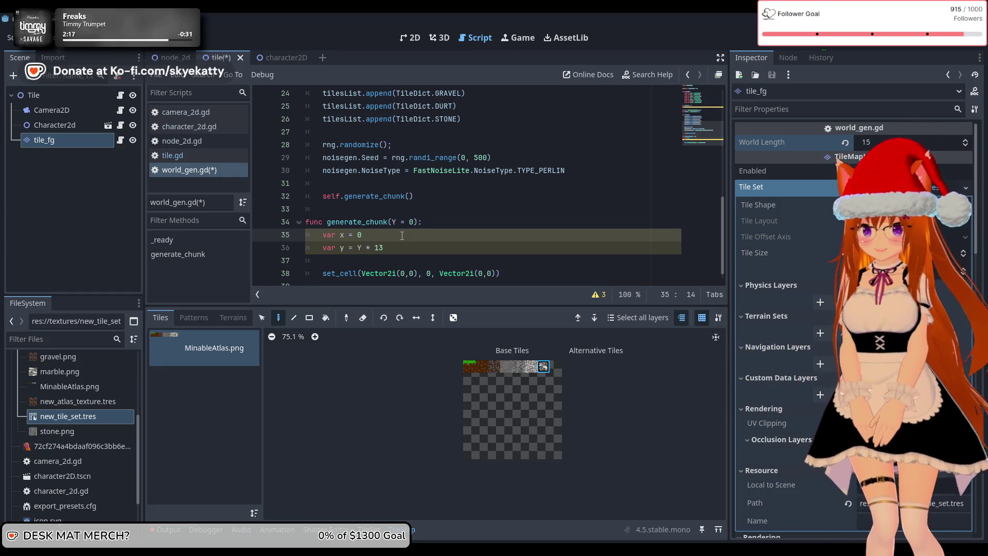
scroll(390, 258, down, 1)
click(389, 255)
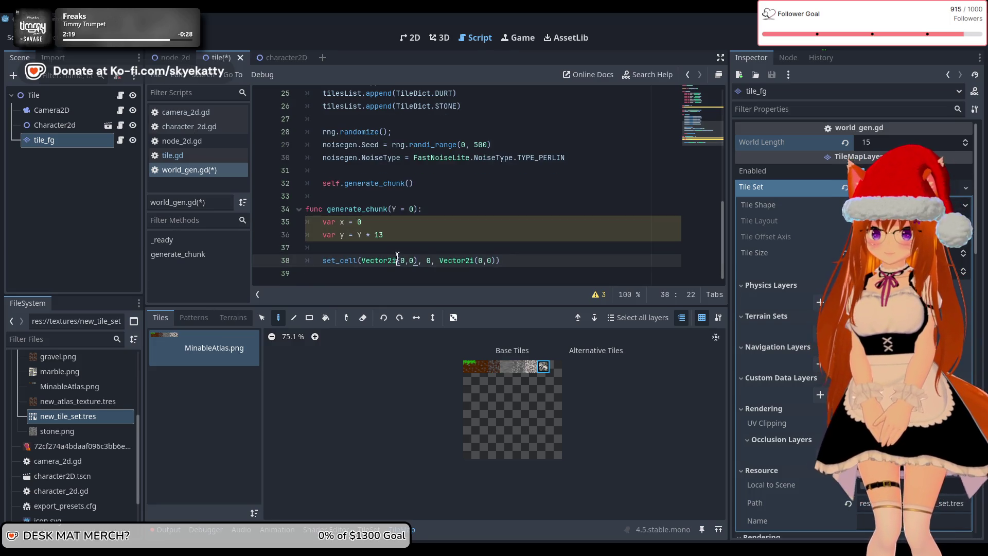
click(437, 251)
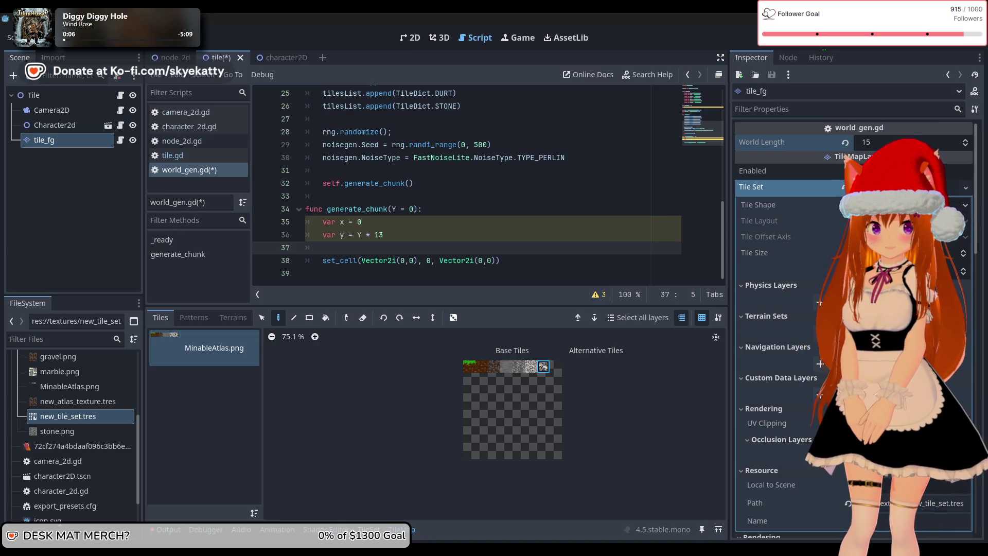
mouse_move(823, 270)
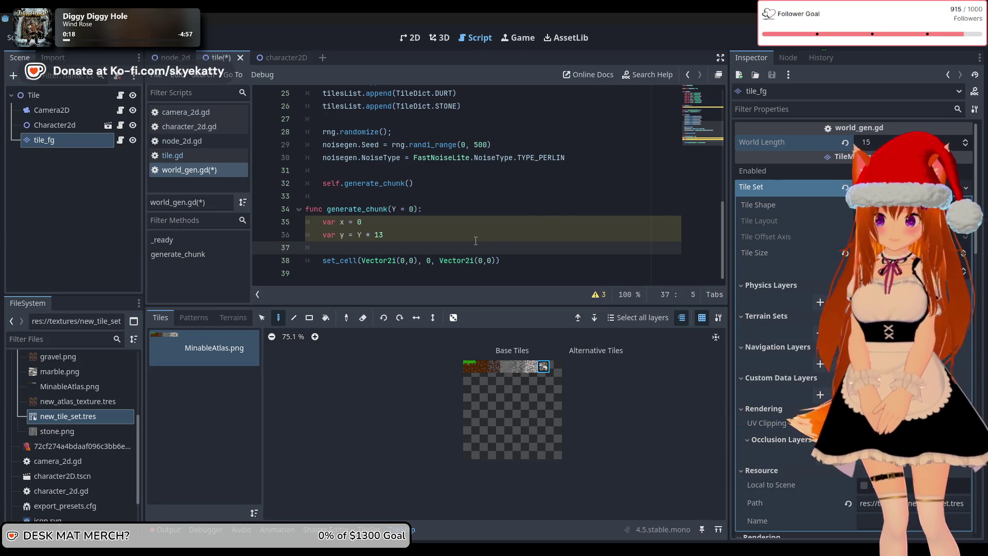
click(407, 239)
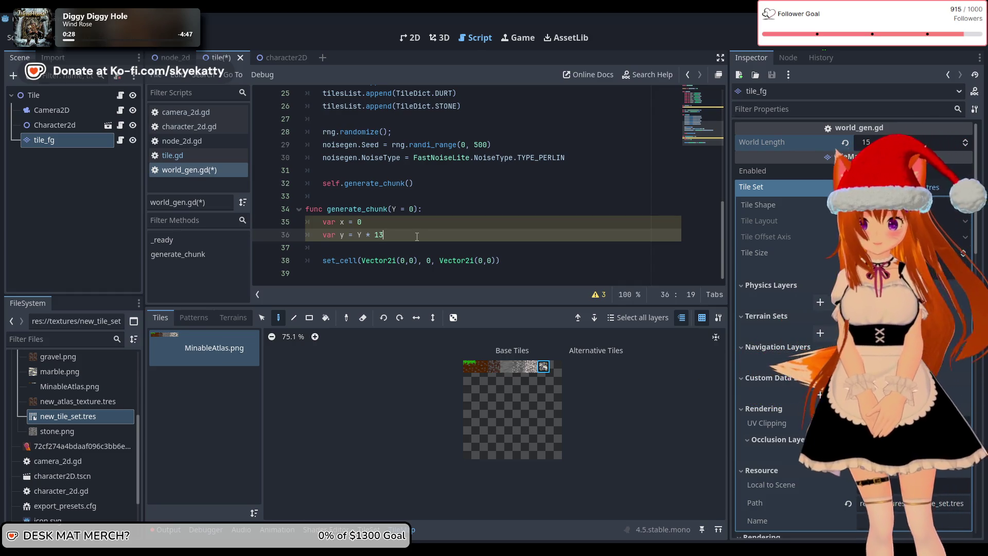
key(Return)
key(Return)
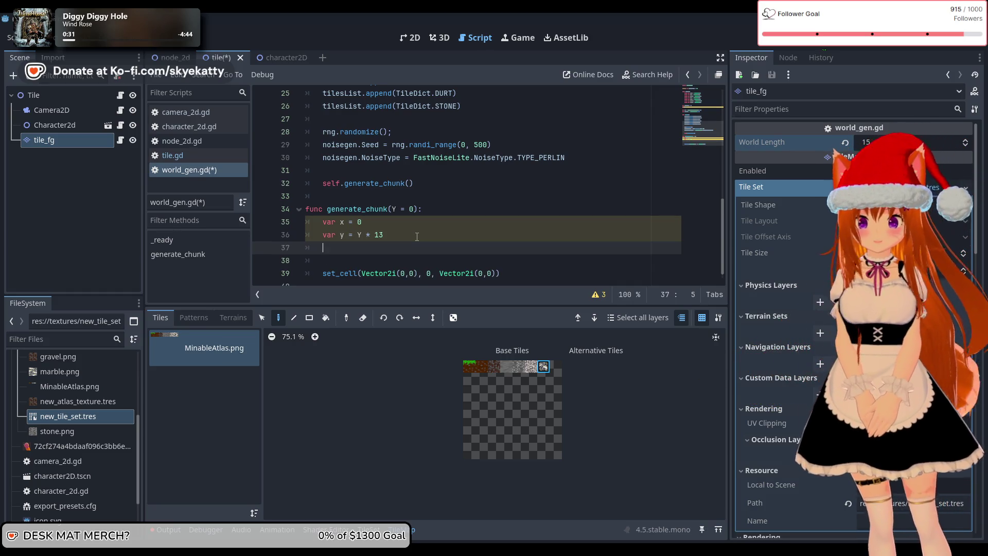
Step: Rename the chunk start variables x and y to xs and ys
text(for)
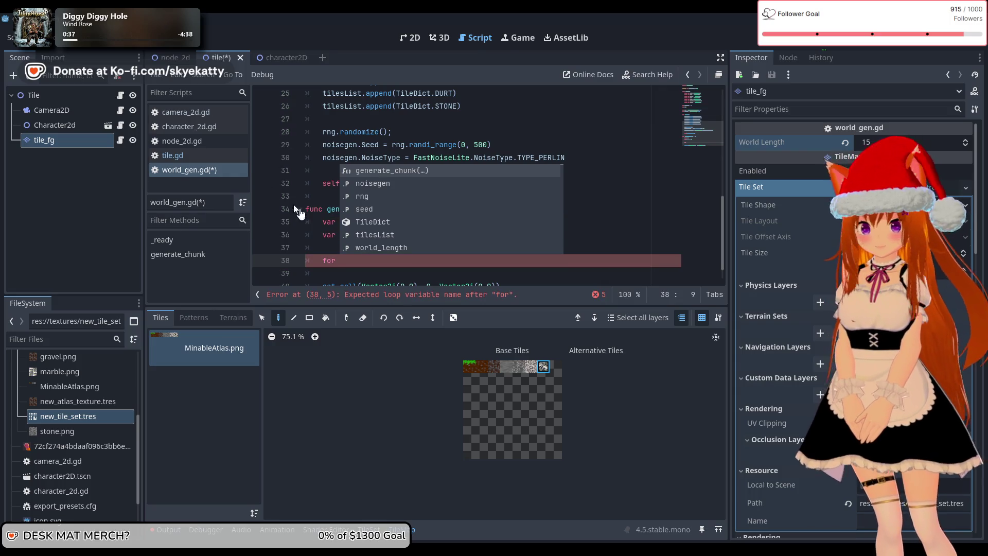
key(Escape)
click(341, 235)
key(Right)
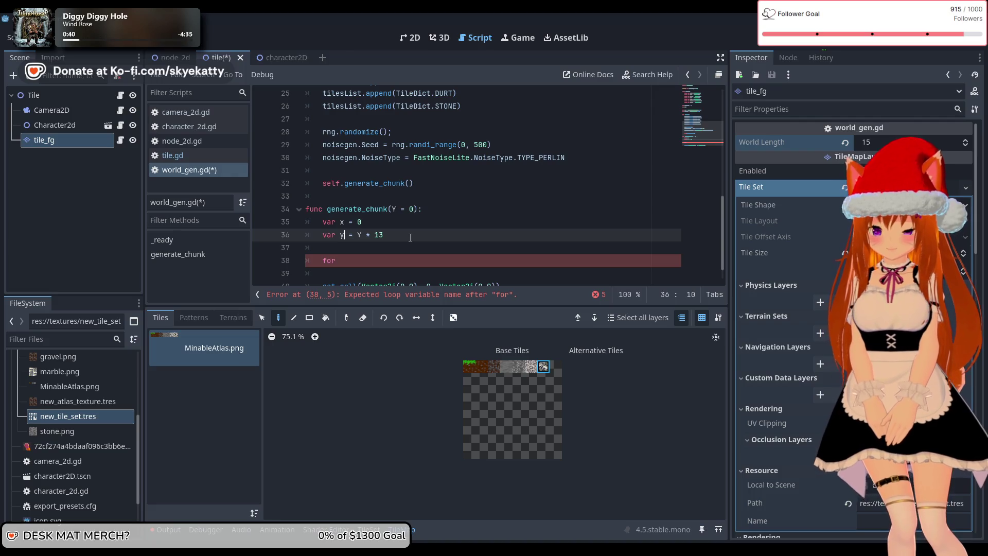
key(Up)
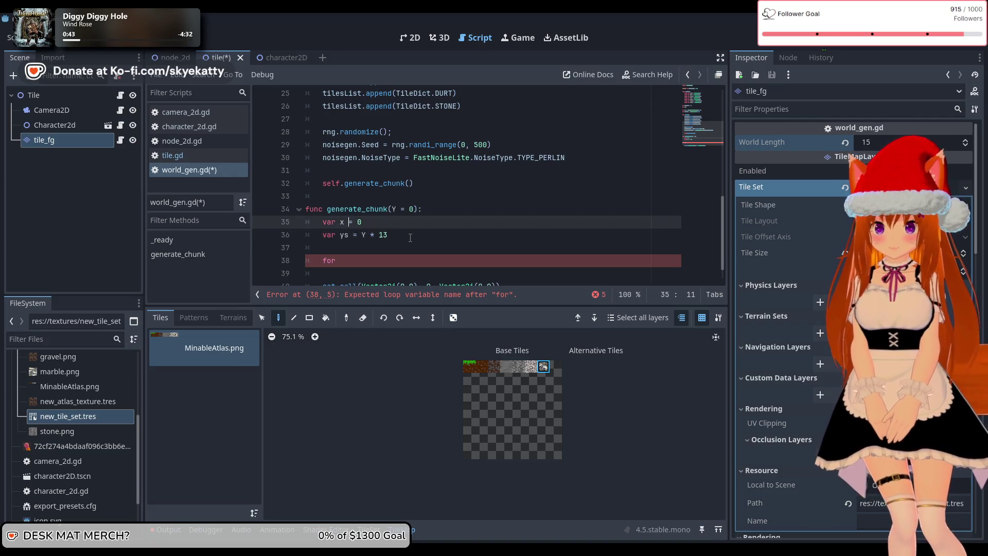
Step: Write the loop header 'for y in range(ys, ys+14):' and start its body line
click(388, 265)
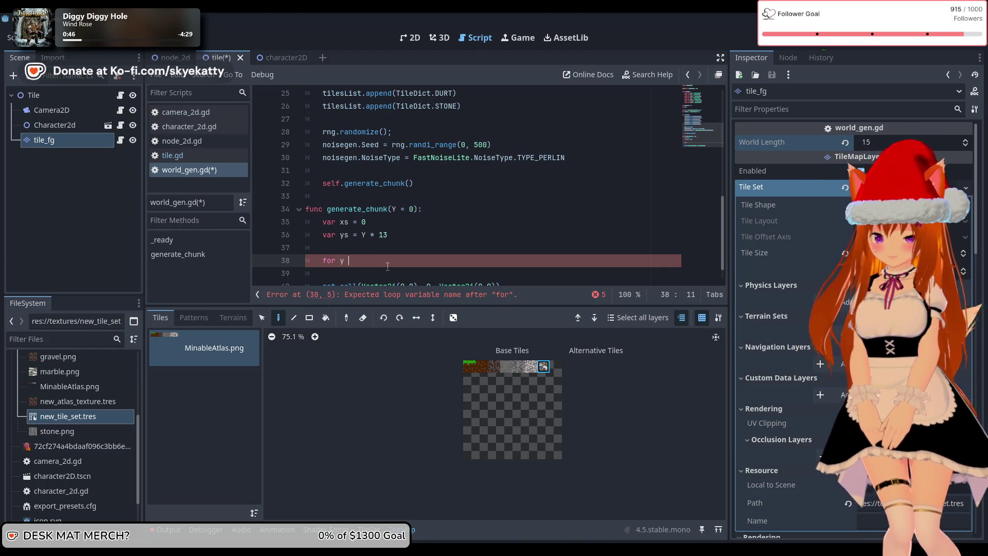
text(in range)
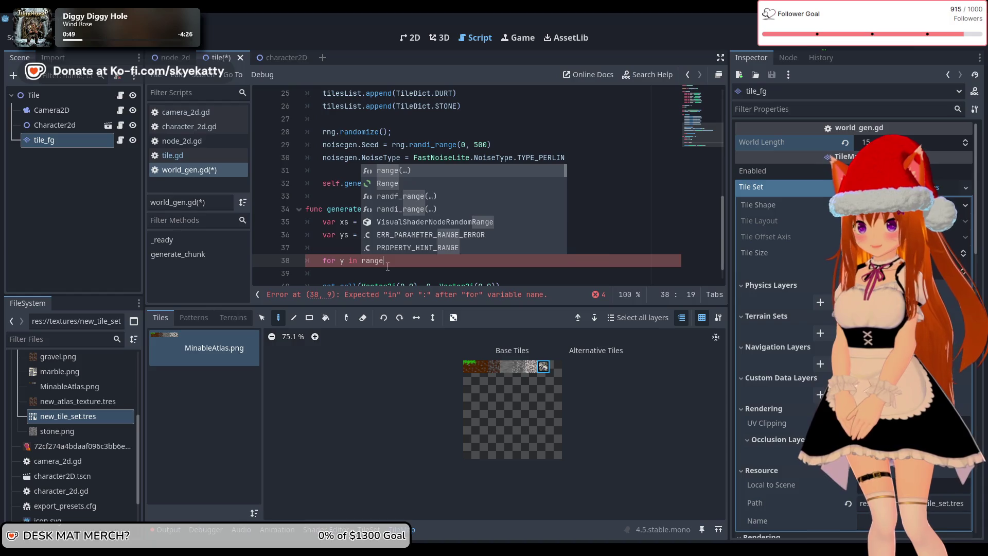
key(Return)
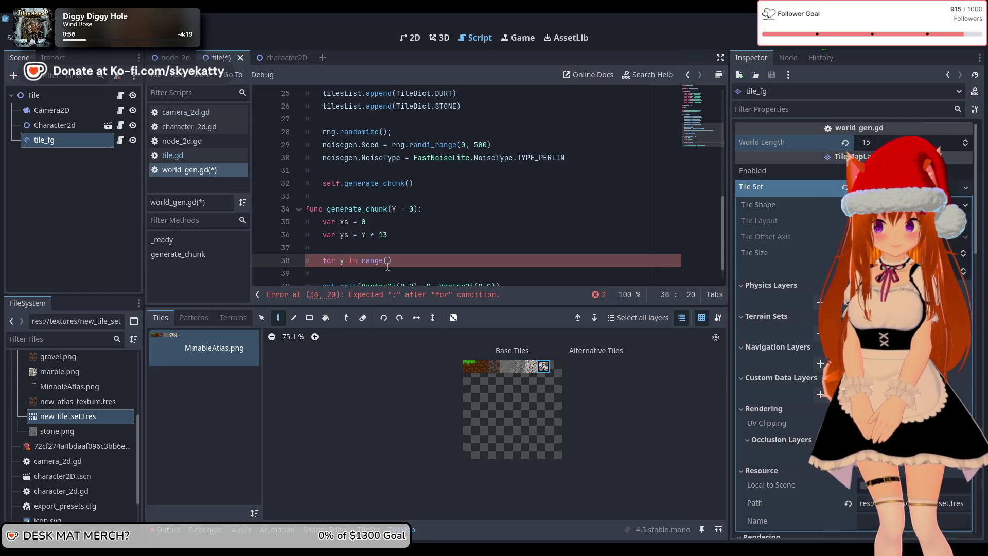
text(ys)
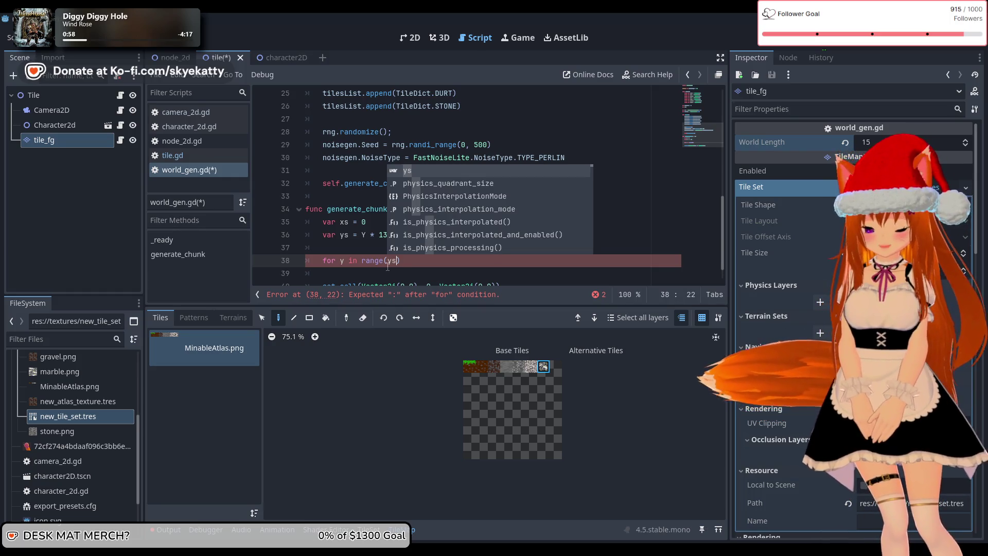
text(, ys)
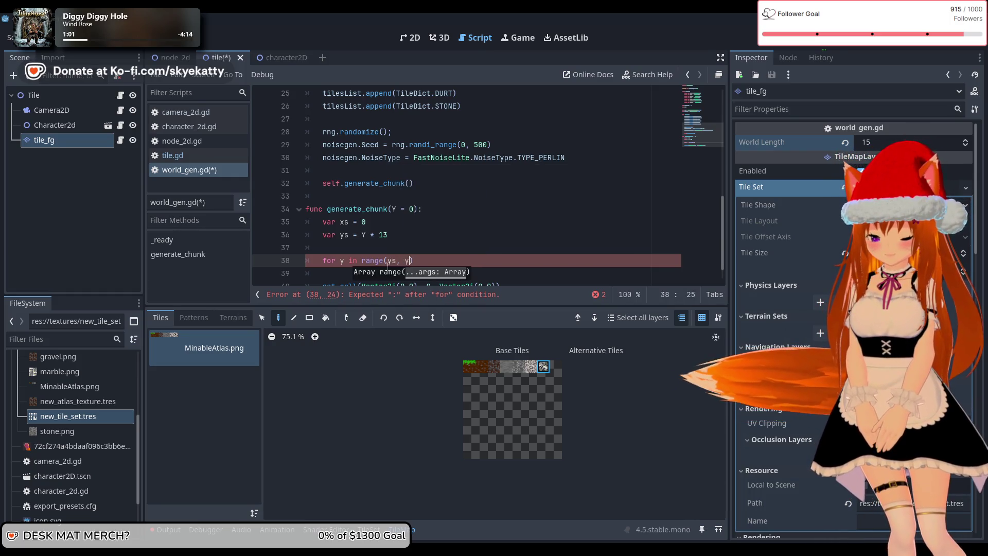
text(+14)
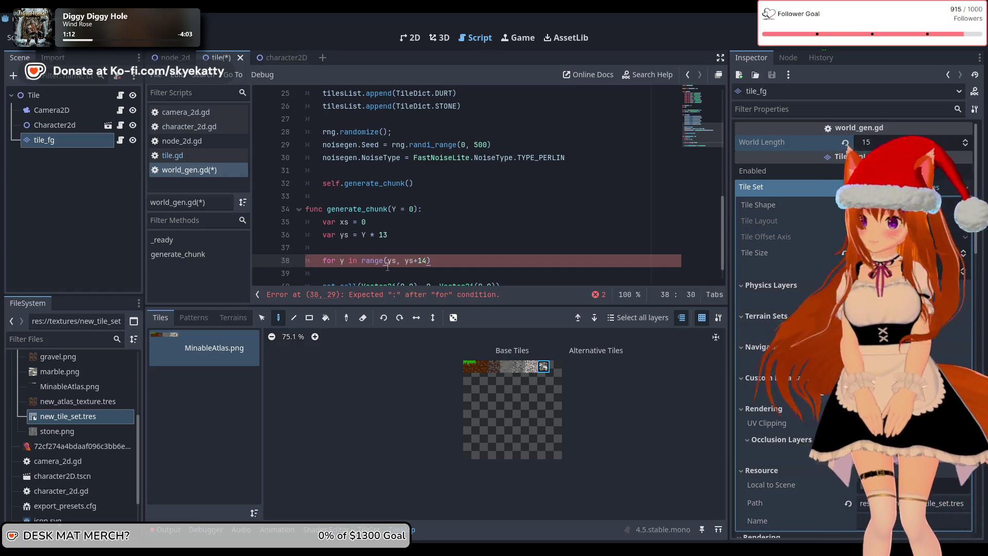
key(Return)
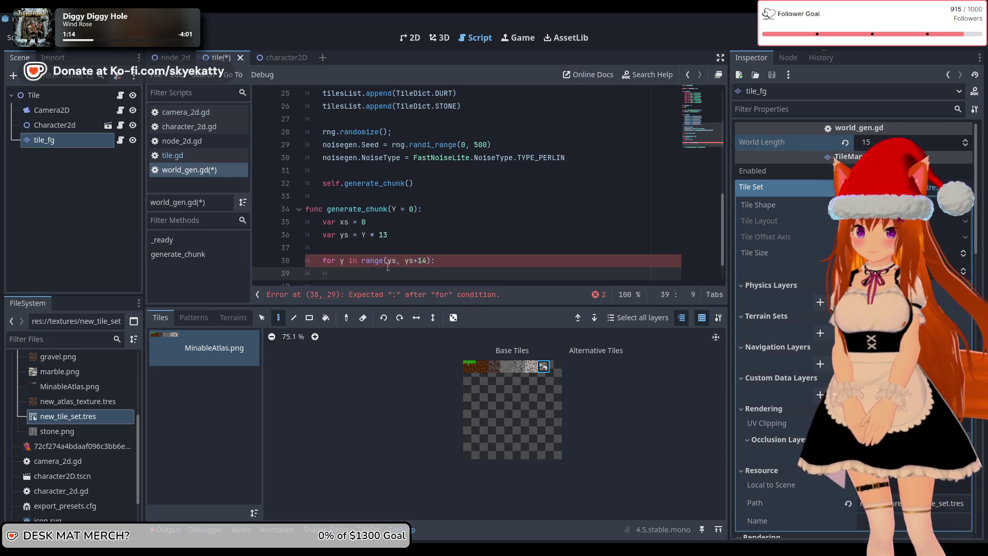
scroll(413, 213, down, 1)
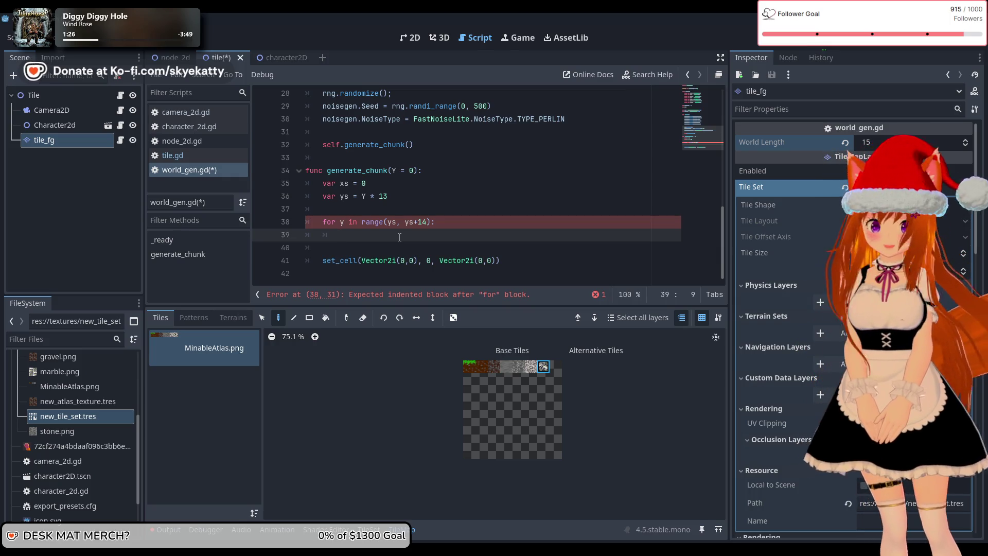
Step: Write 'for x in range(world_length):' inside the y loop, with an indented line below
text(r )
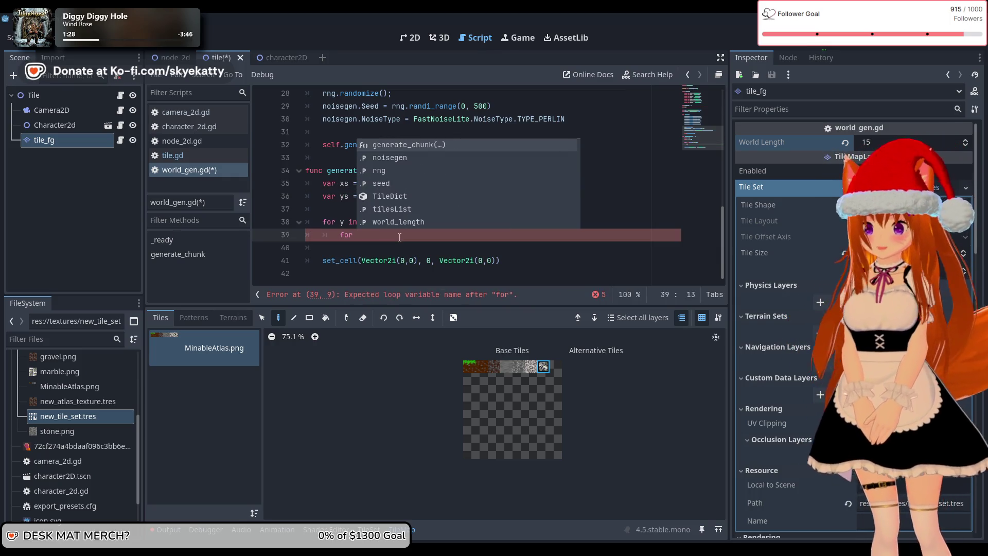
text(x in r)
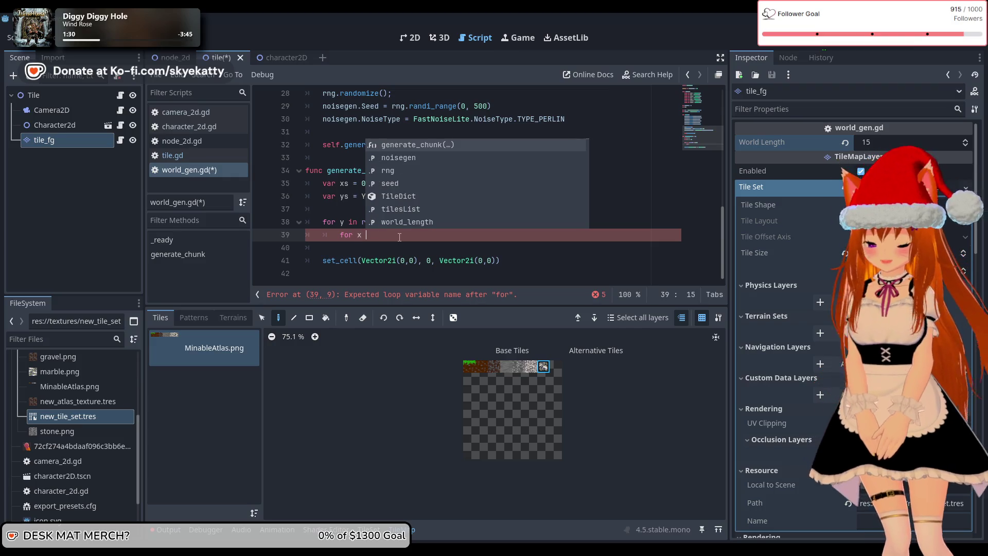
text(ange)
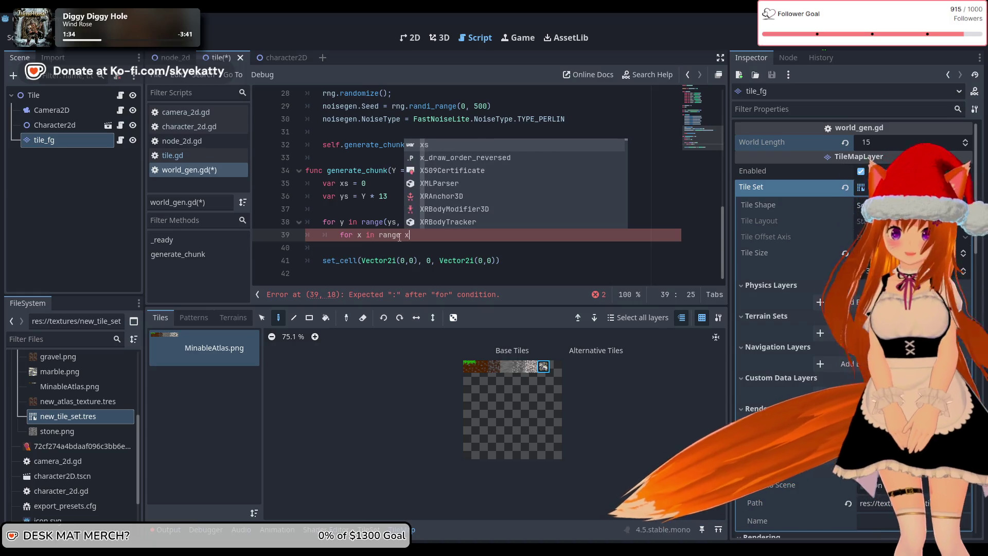
key(BackSpace)
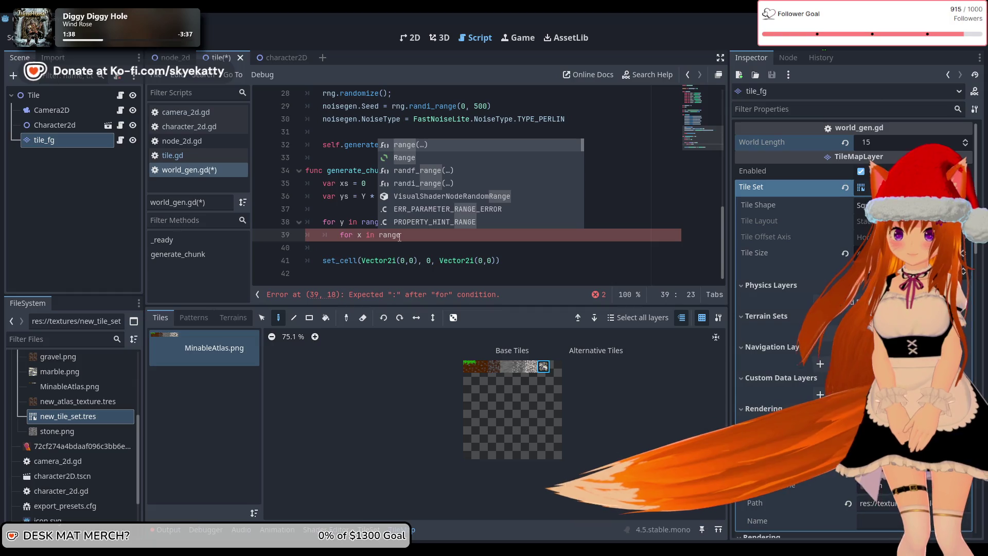
text(())
key(Left)
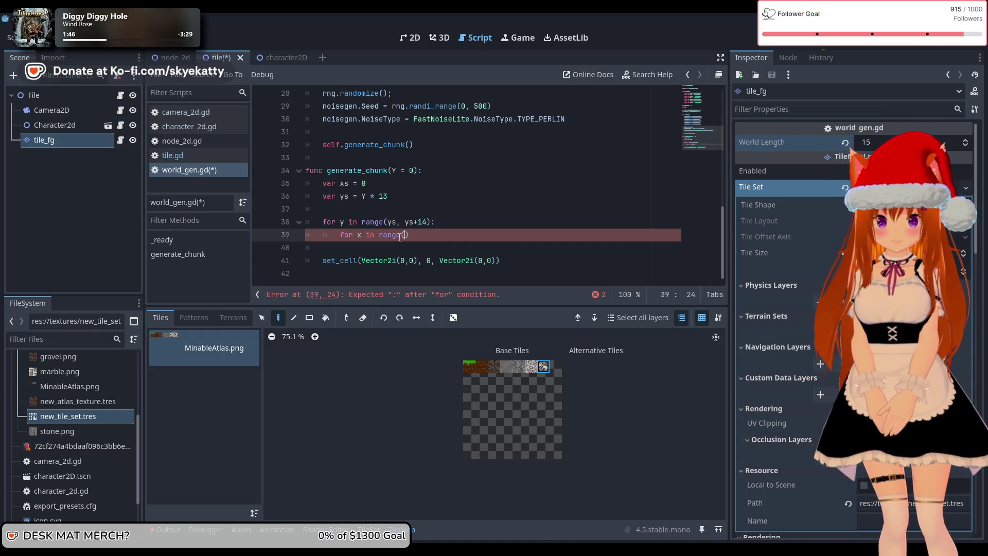
text(r)
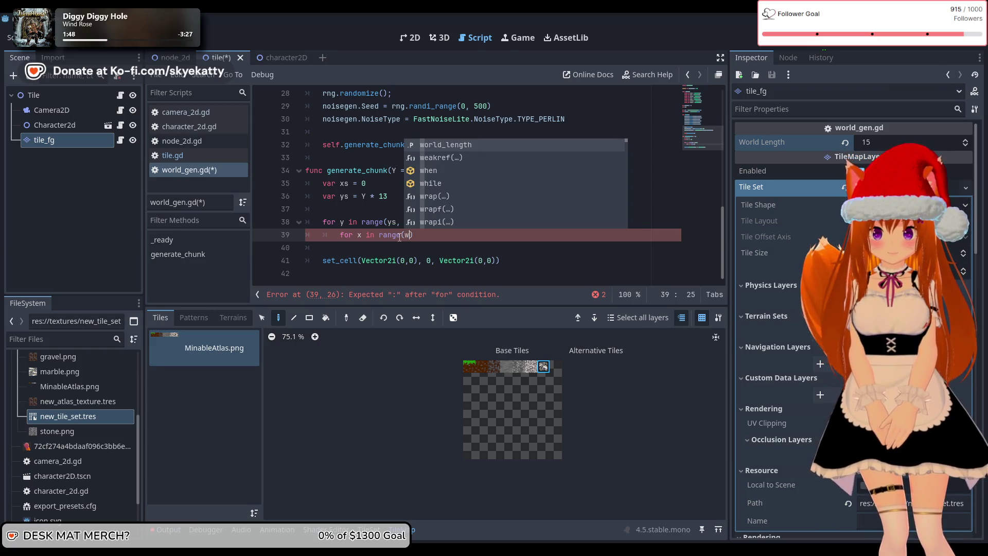
key(Return)
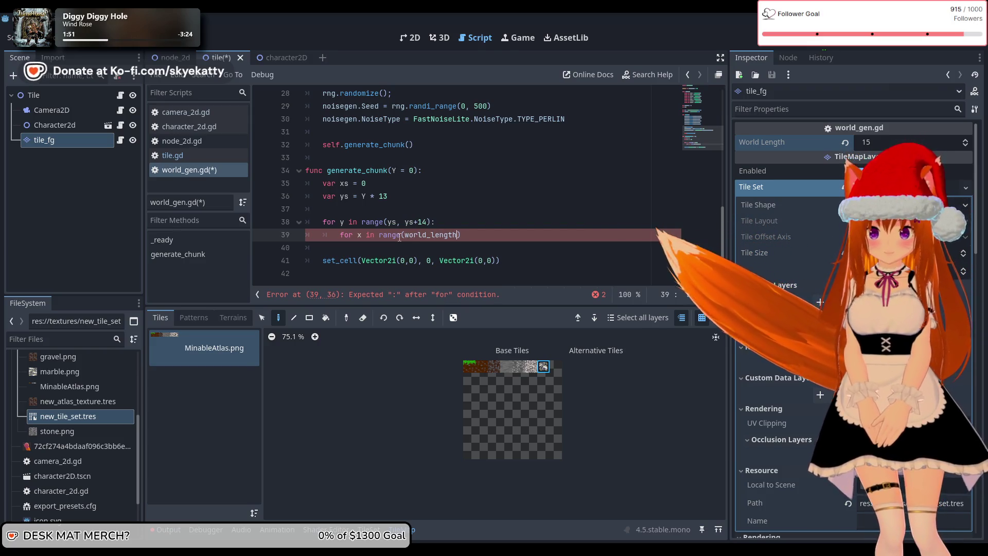
key(Up)
key(Down)
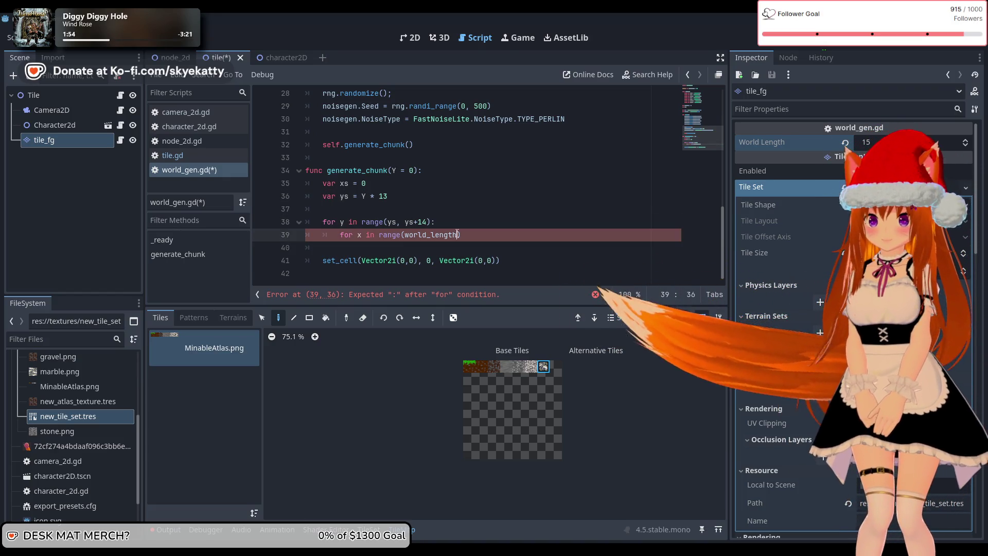
mouse_move(455, 249)
text(:)
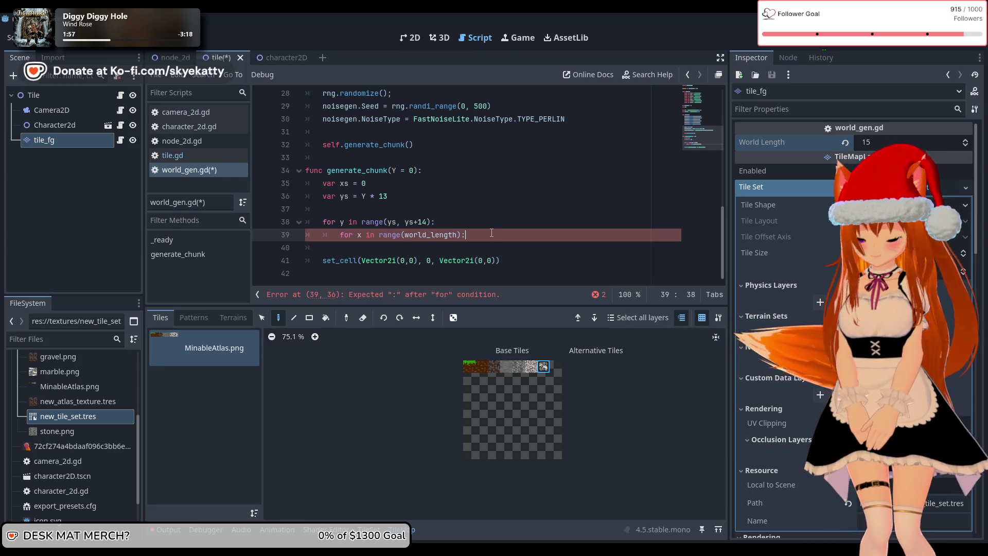
key(Return)
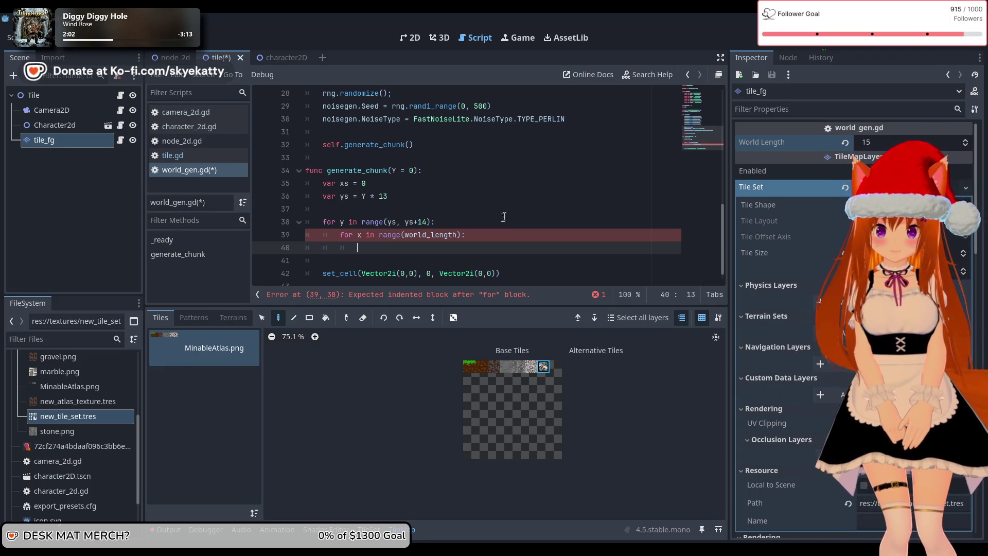
mouse_move(420, 238)
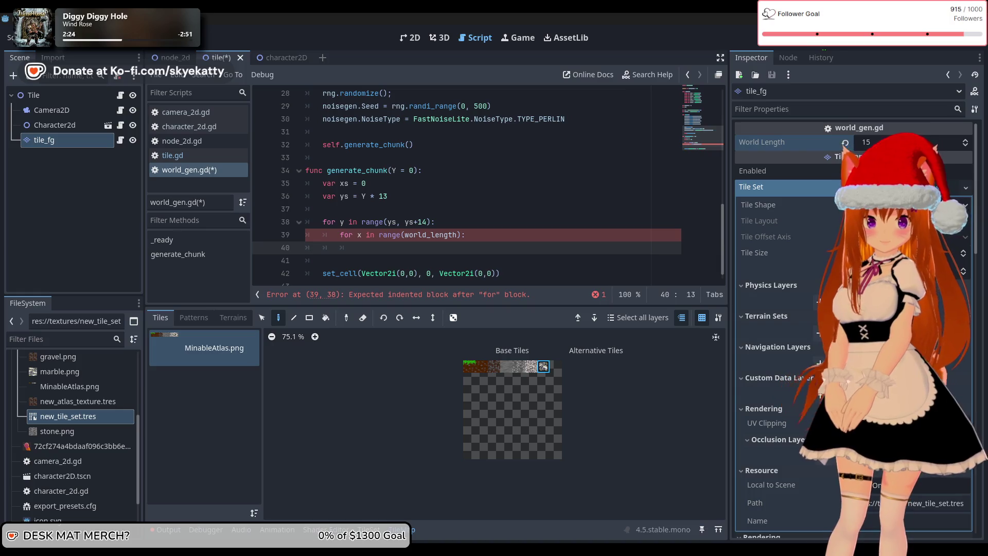
Step: Add a noisegen.fractal_octaves line below the Perlin noise type setting in _ready
scroll(566, 162, up, 5)
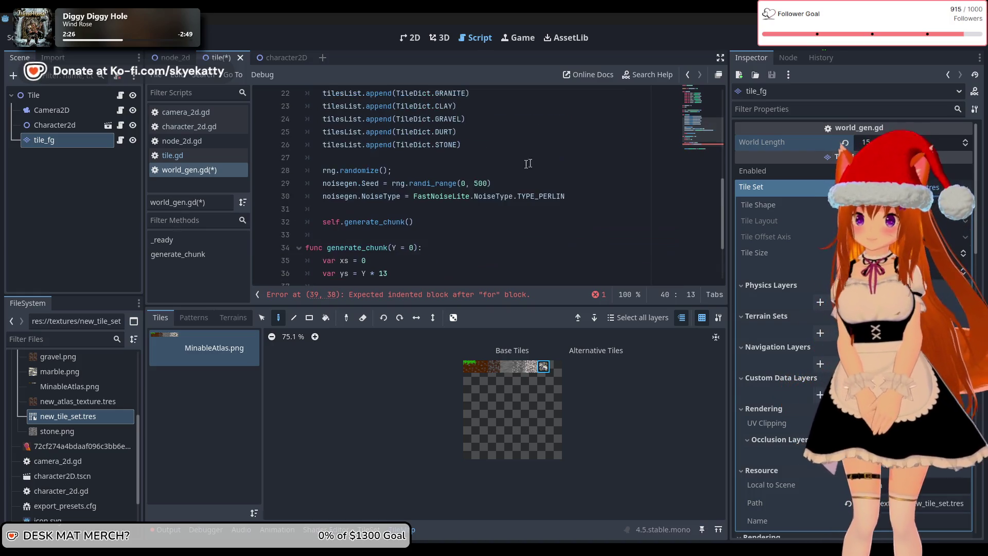
scroll(517, 166, down, 5)
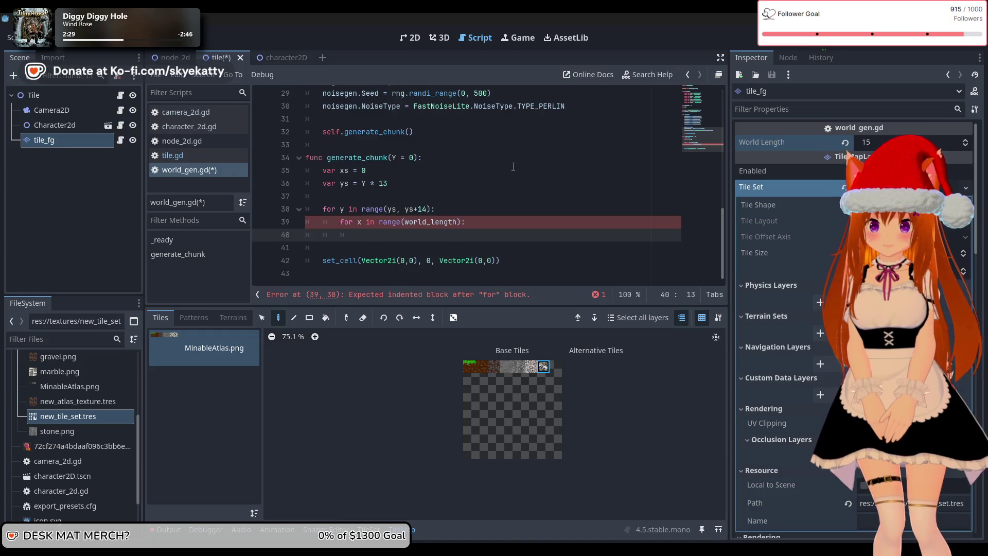
scroll(514, 167, up, 4)
scroll(414, 226, down, 1)
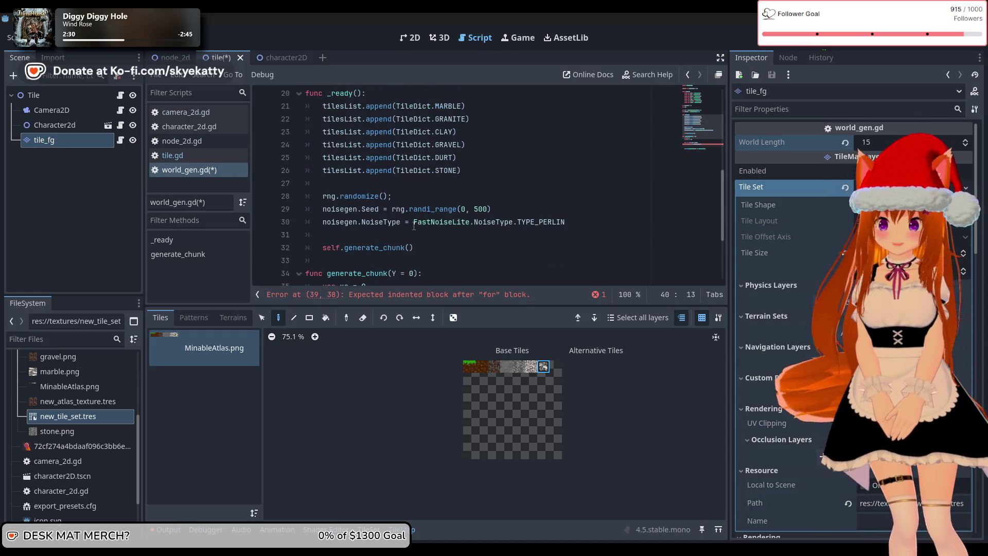
click(604, 222)
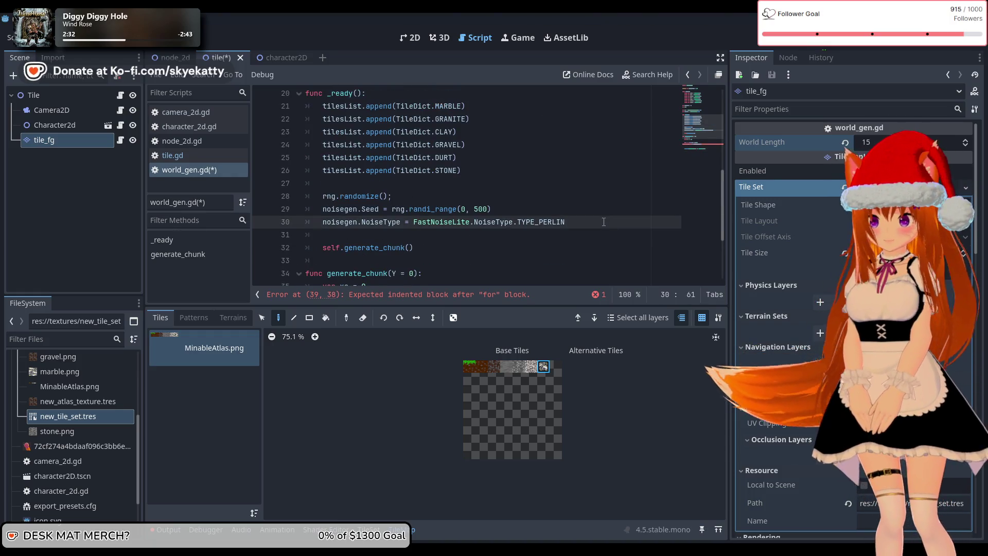
key(Return)
text(gen,)
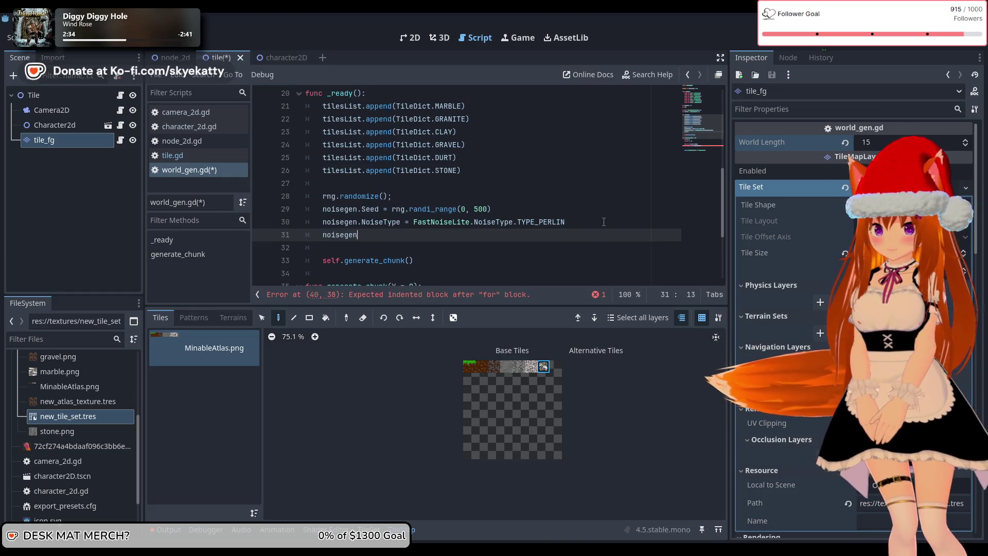
key(BackSpace)
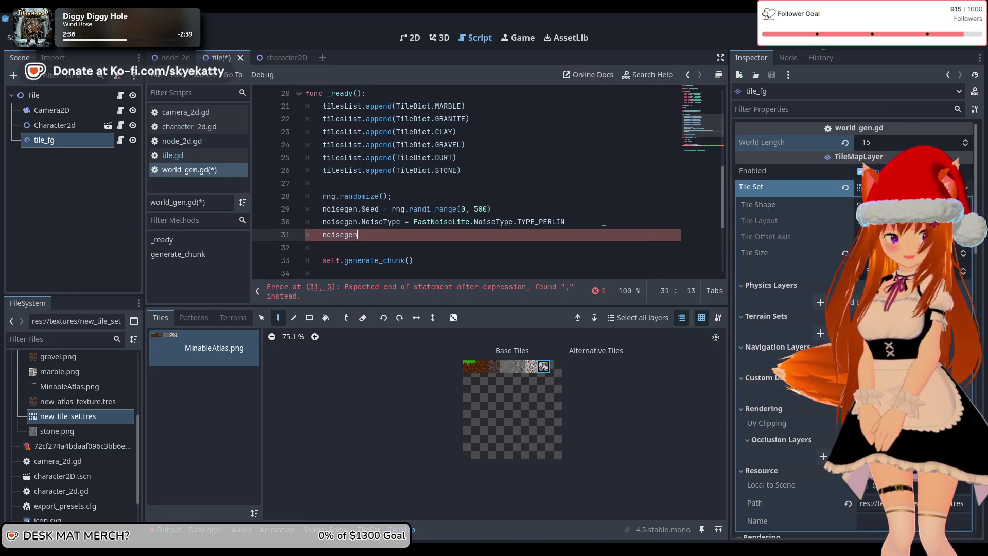
text(.F)
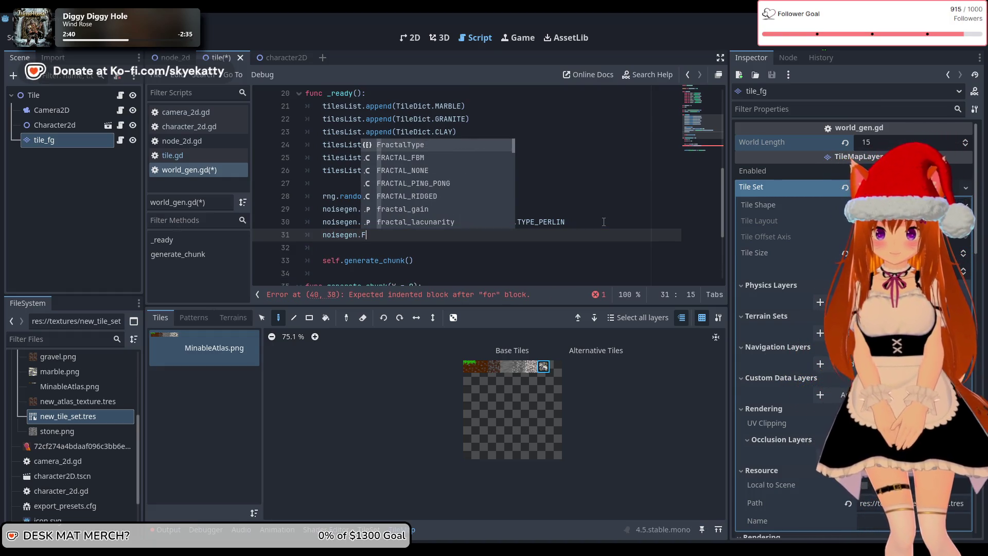
text(R)
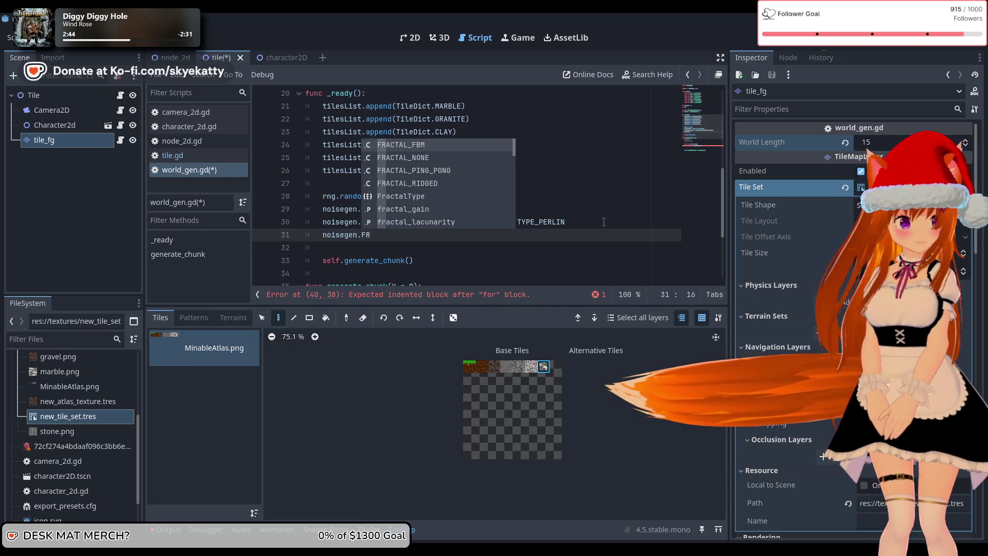
key(BackSpace)
text(ractal)
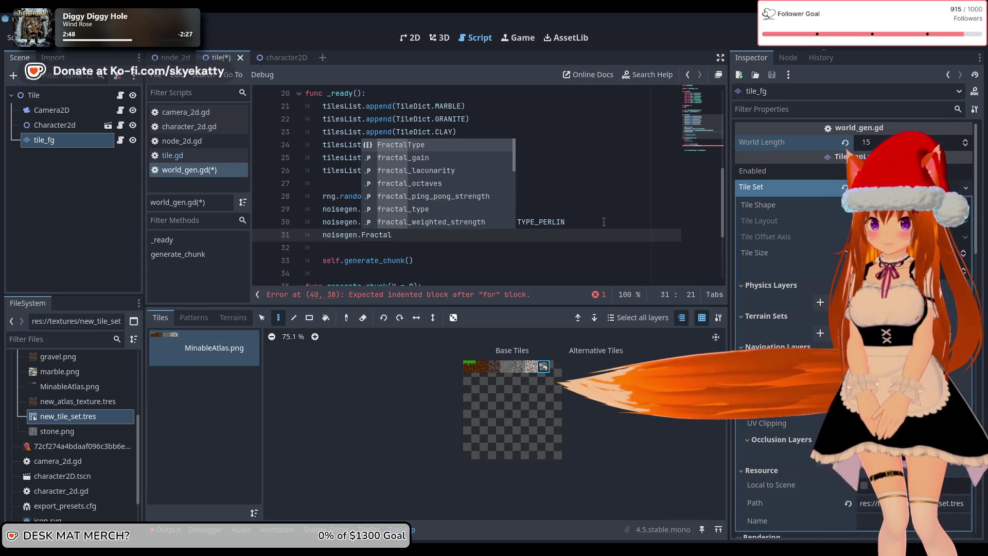
key(Down)
key(Down)
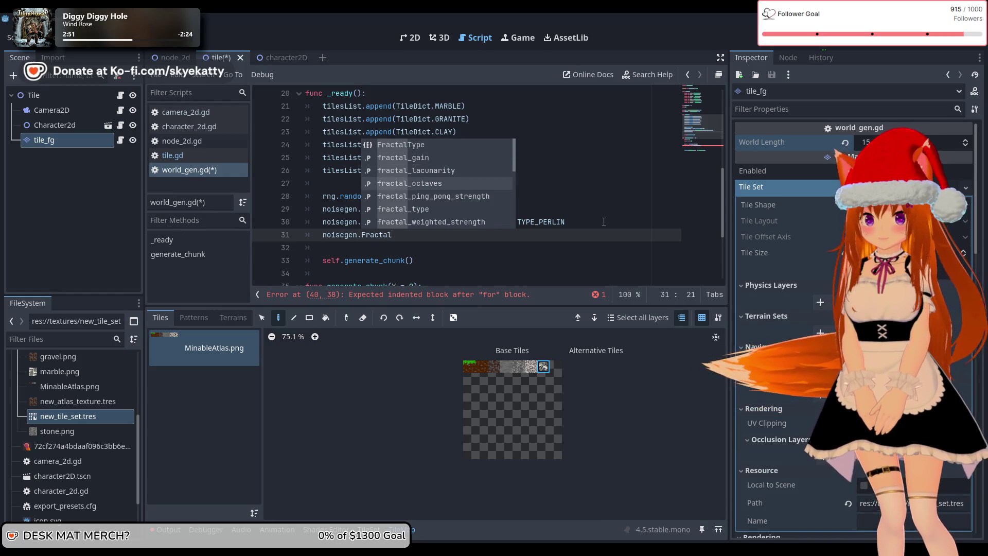
key(Return)
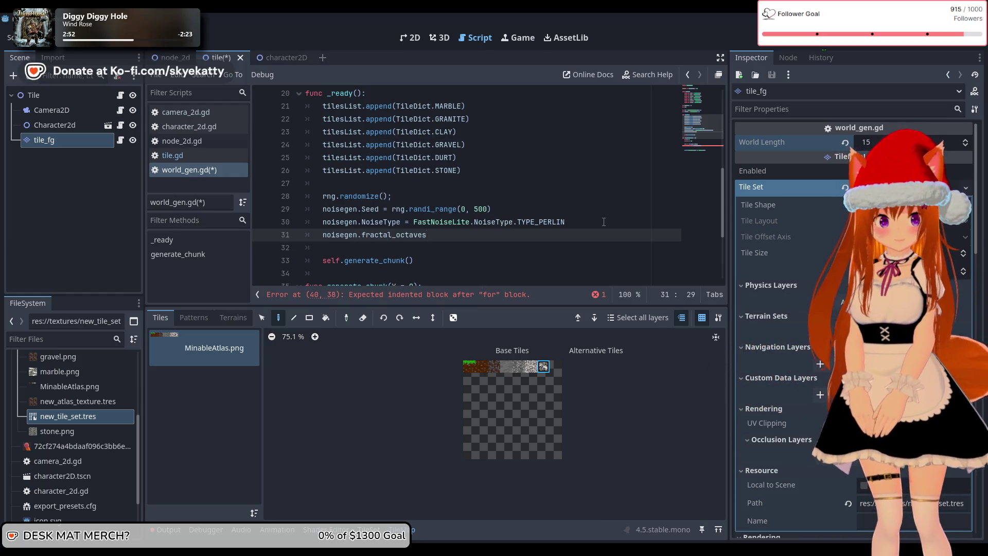
Step: Assign tilesList.count() to fractal_octaves
text(tiles)
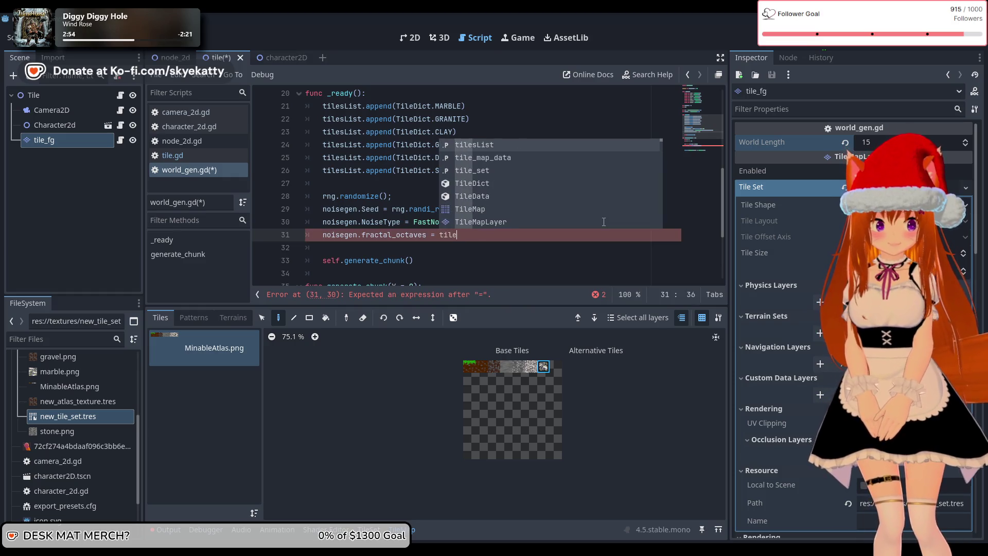
key(Escape)
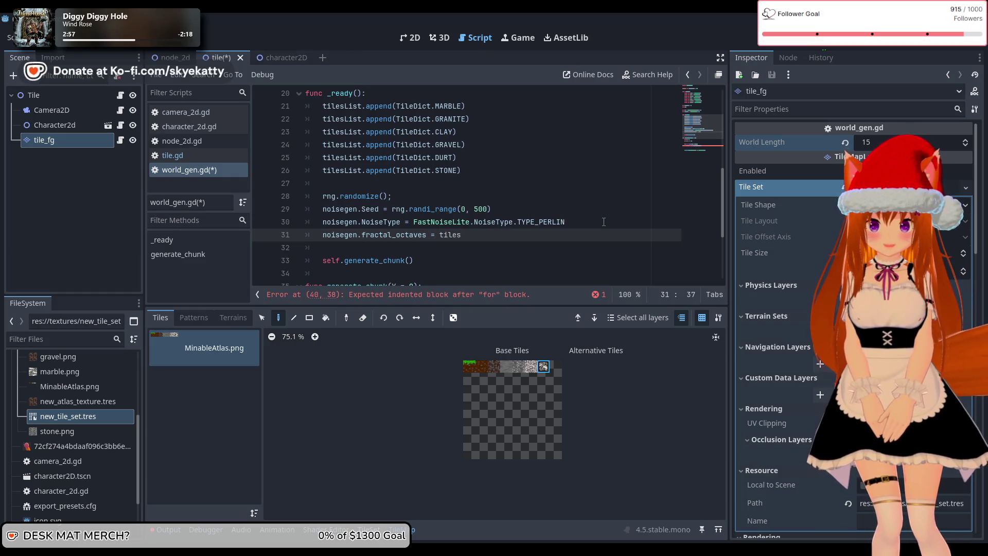
key(Return)
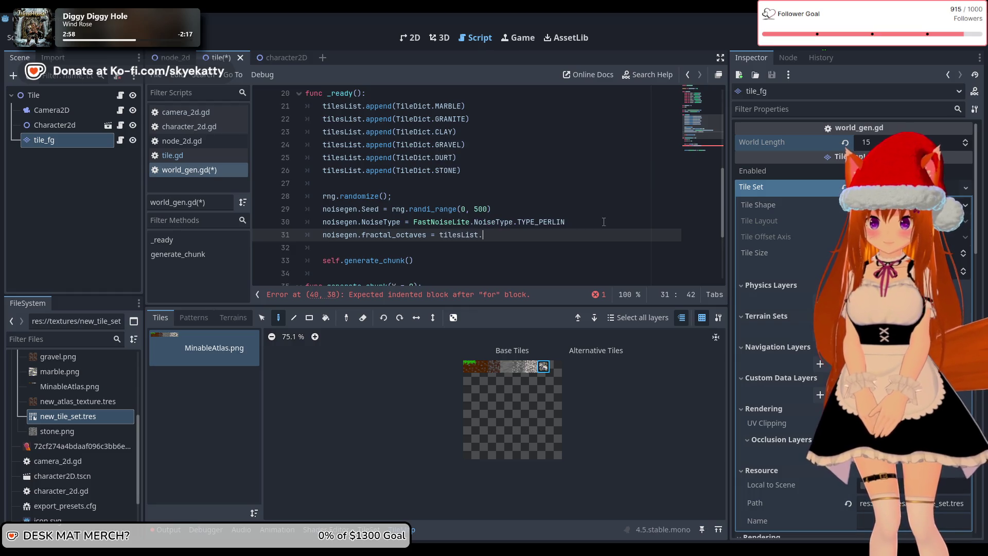
text(len)
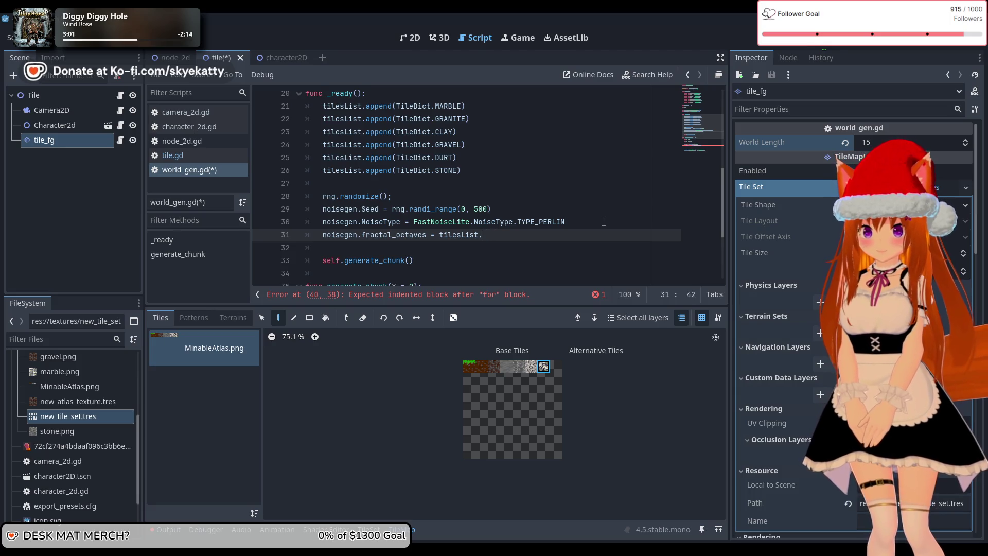
text(n)
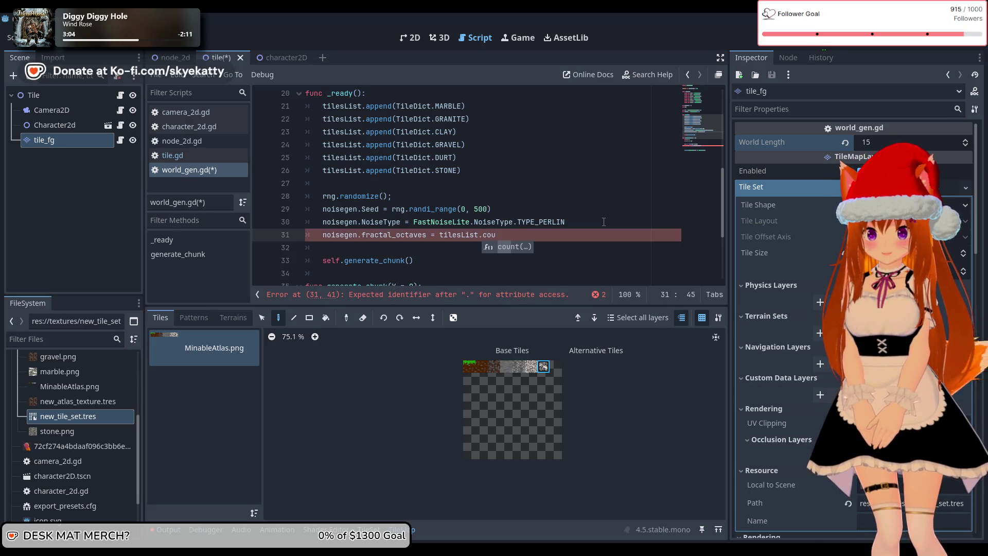
key(Return)
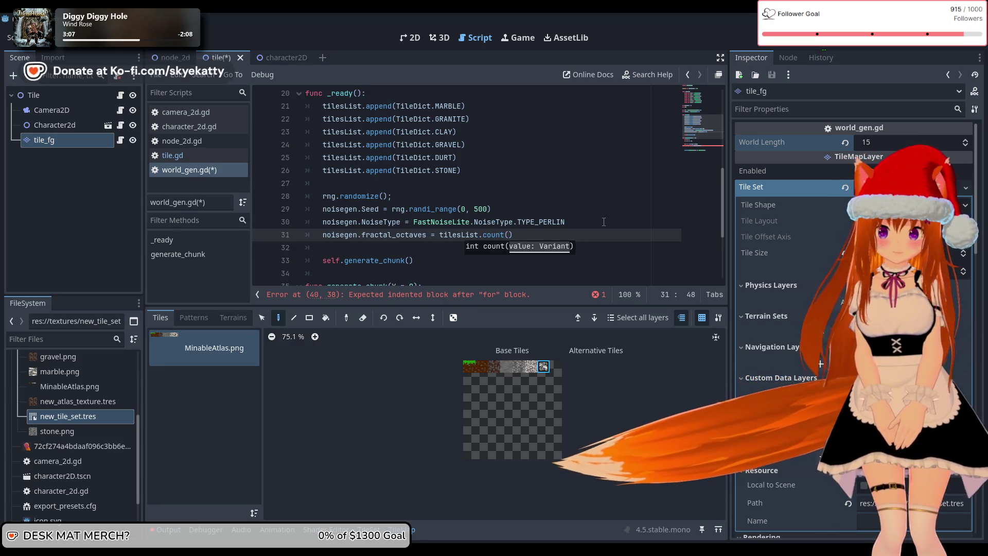
text())
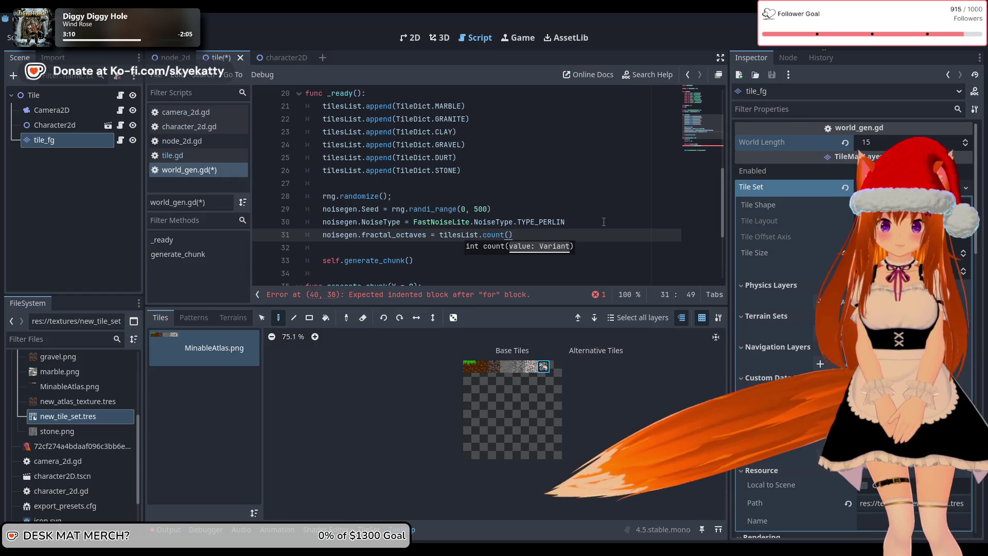
Step: Move the caret to the empty line 32 above the generate_chunk call
key(Up)
key(Up)
click(542, 222)
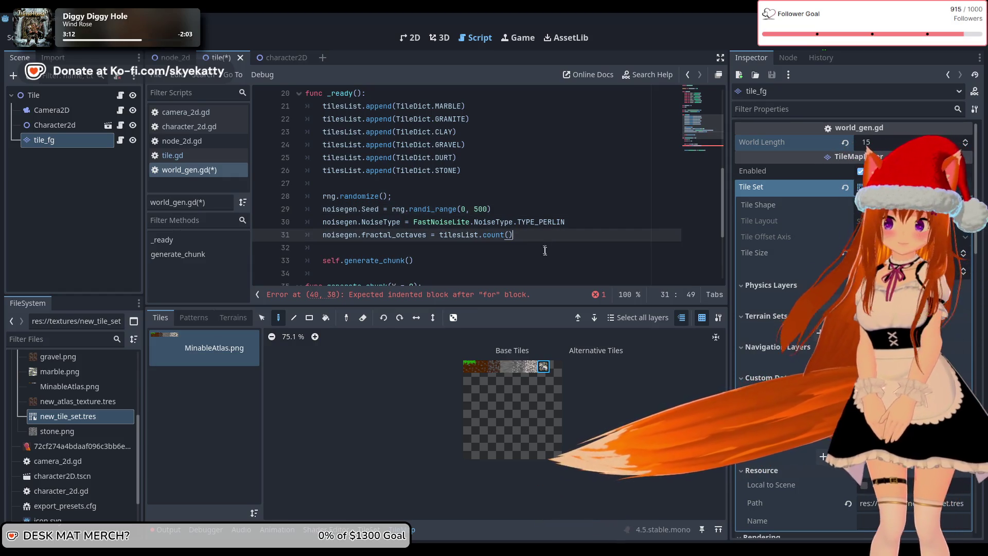
key(Down)
key(Down)
key(Down)
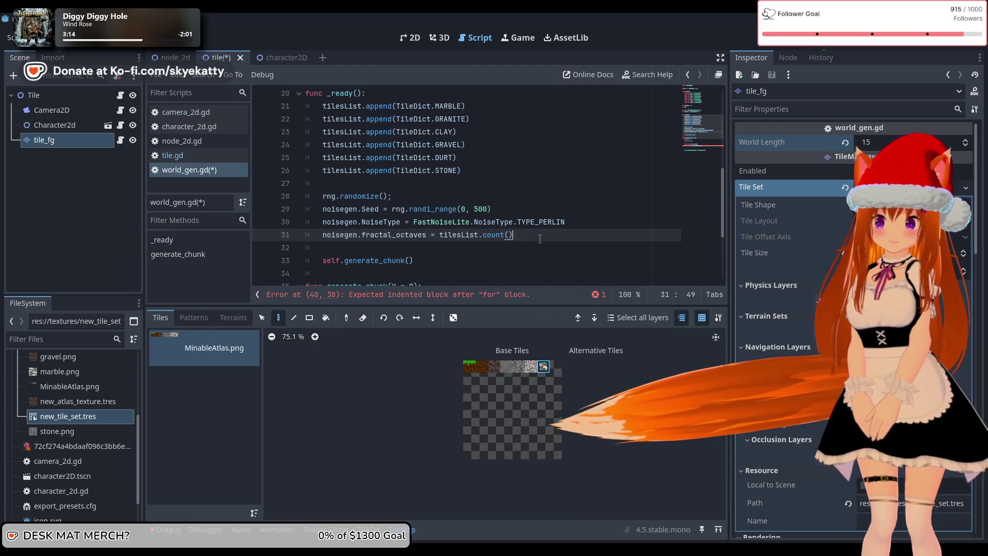
key(Up)
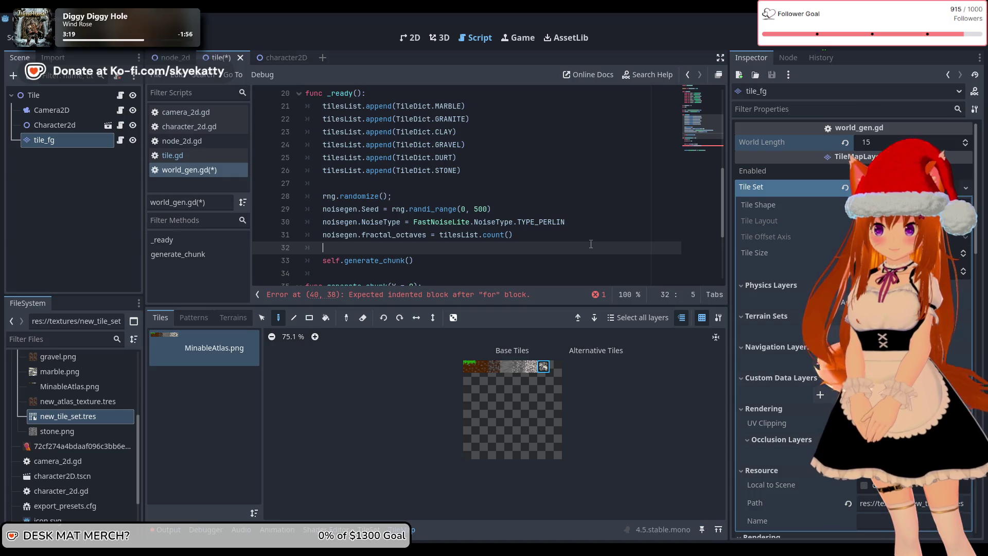
Step: Write noisegen.fractal_gain = 0 on line 32 and add a blank line after it
text(egen,)
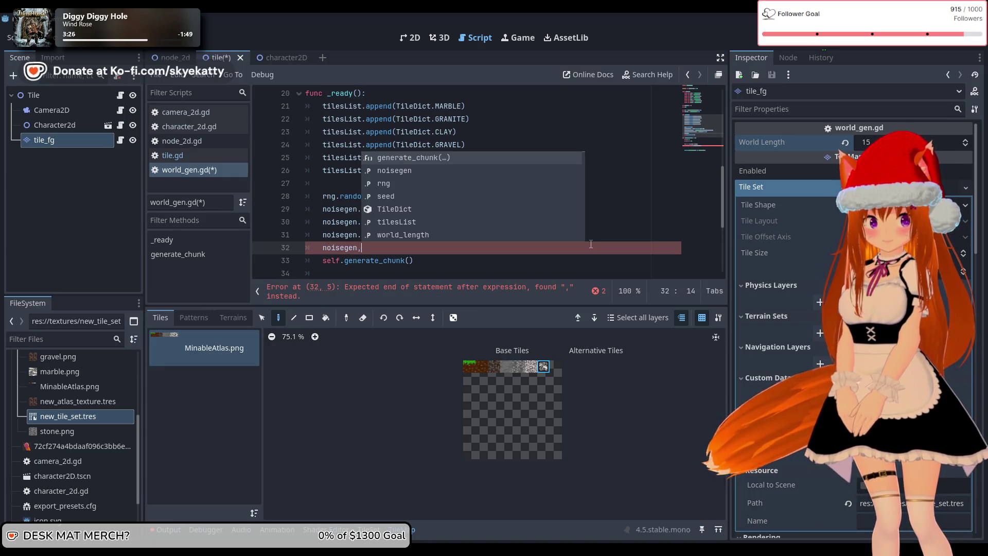
text(F)
key(BackSpace)
key(BackSpace)
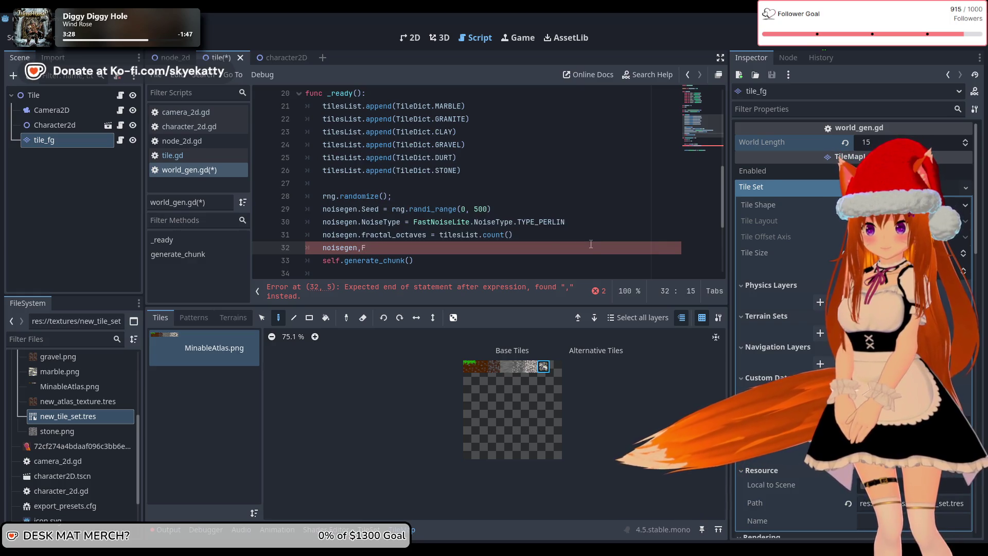
text(.Fra)
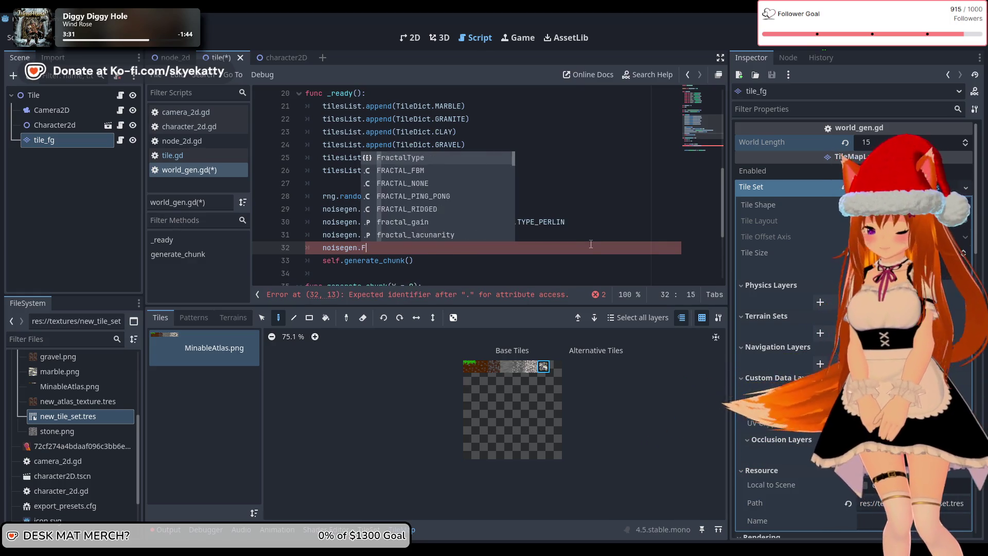
key(Escape)
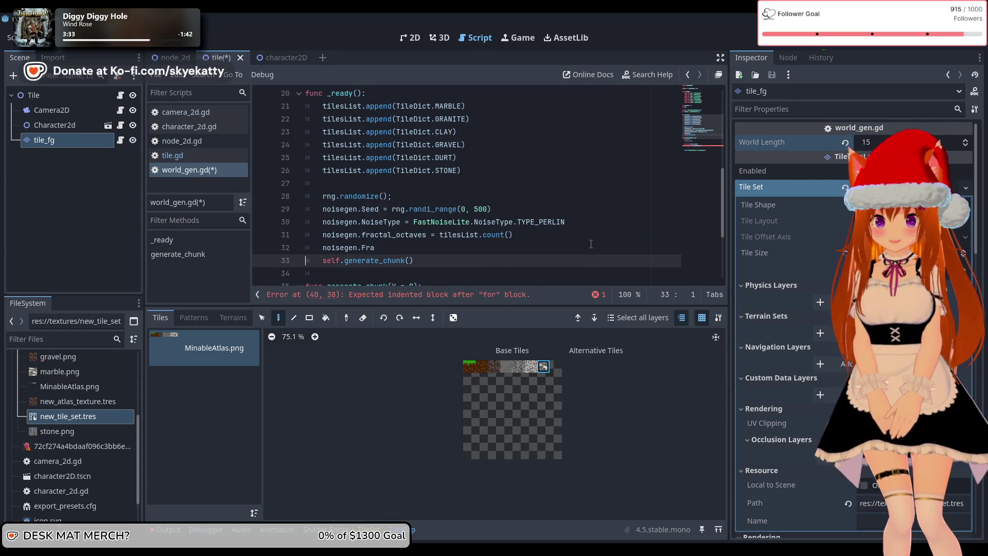
key(Home)
key(Home)
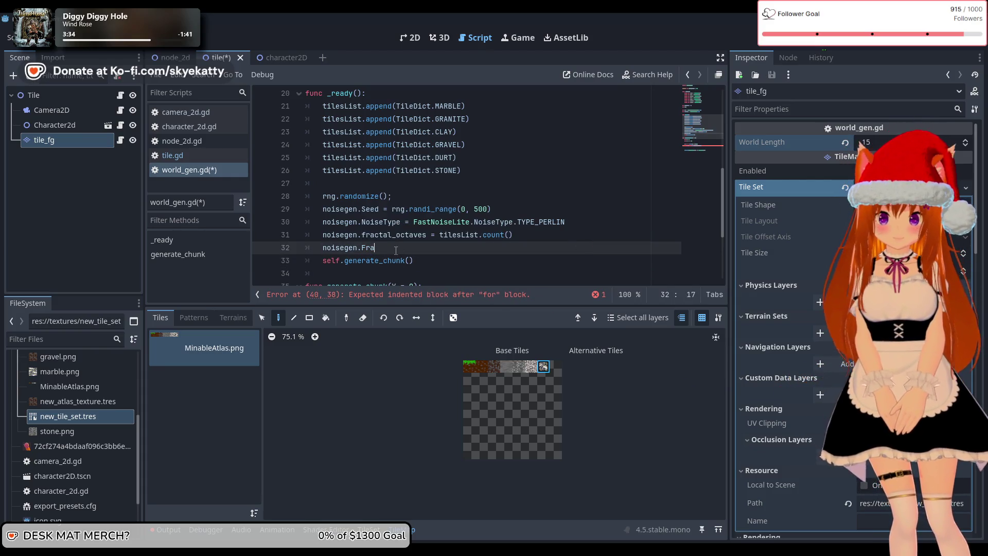
text(fractal)
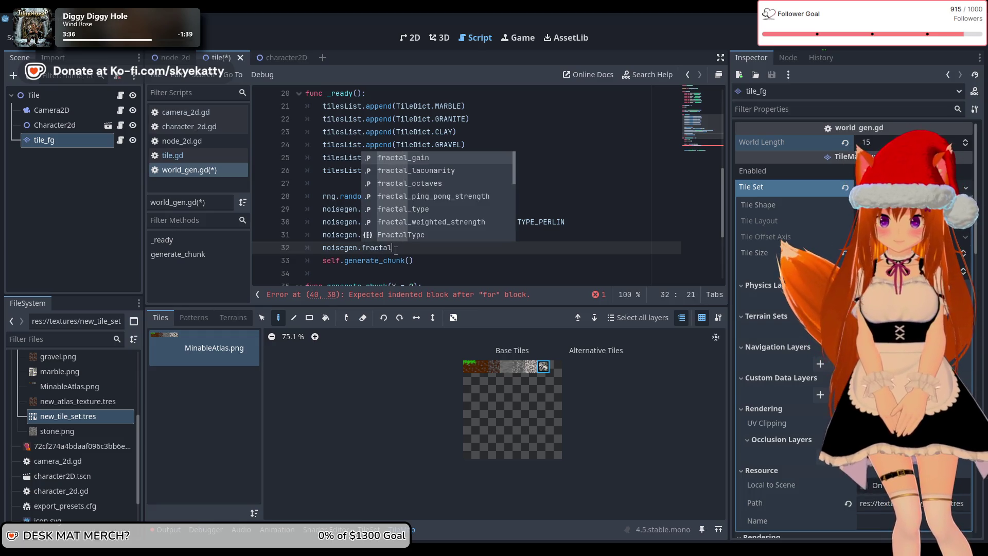
key(Return)
text(= 0)
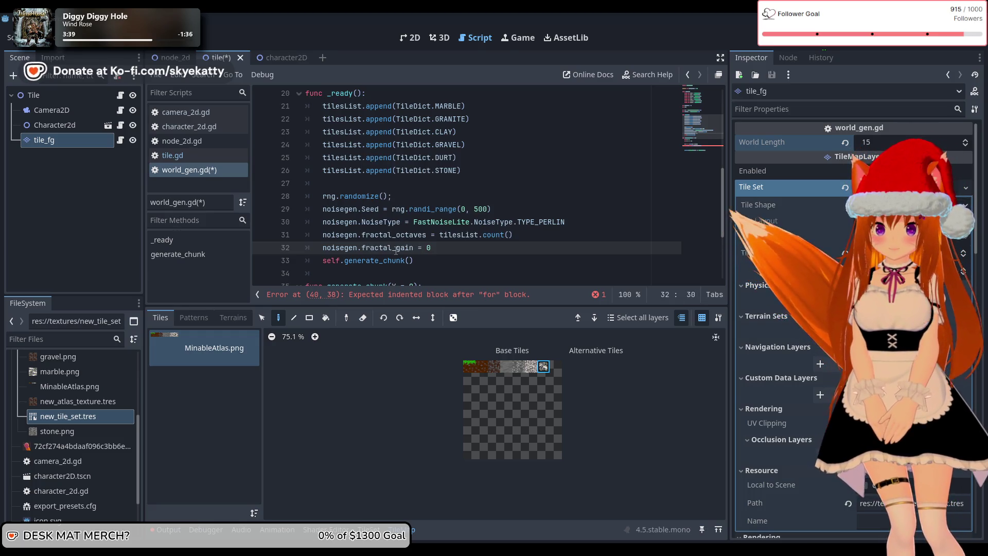
scroll(472, 249, down, 1)
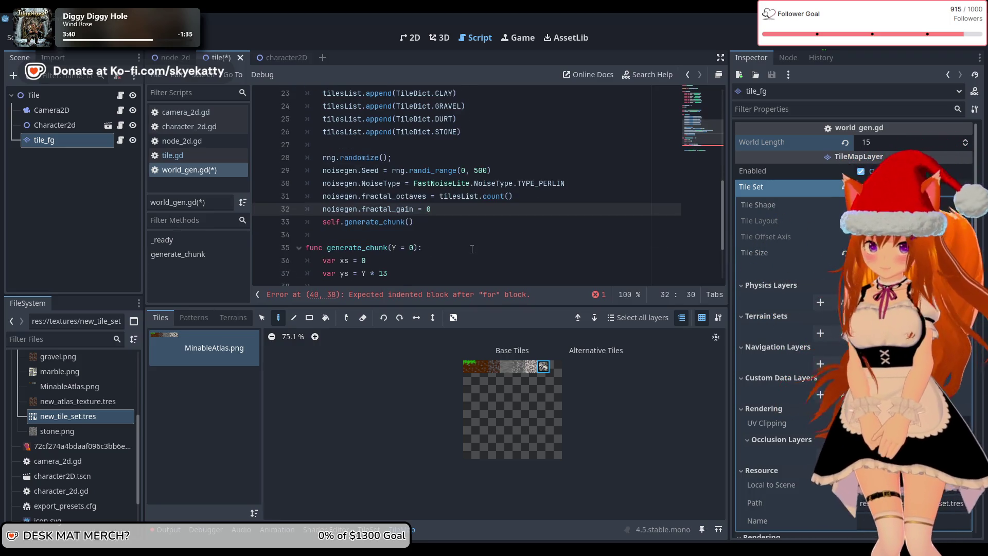
key(Return)
scroll(472, 249, up, 3)
Step: Cut the set_cell(Vector2i(0,0), 0, Vector2i(0,0)) statement and paste it inside the inner x loop
scroll(479, 181, down, 5)
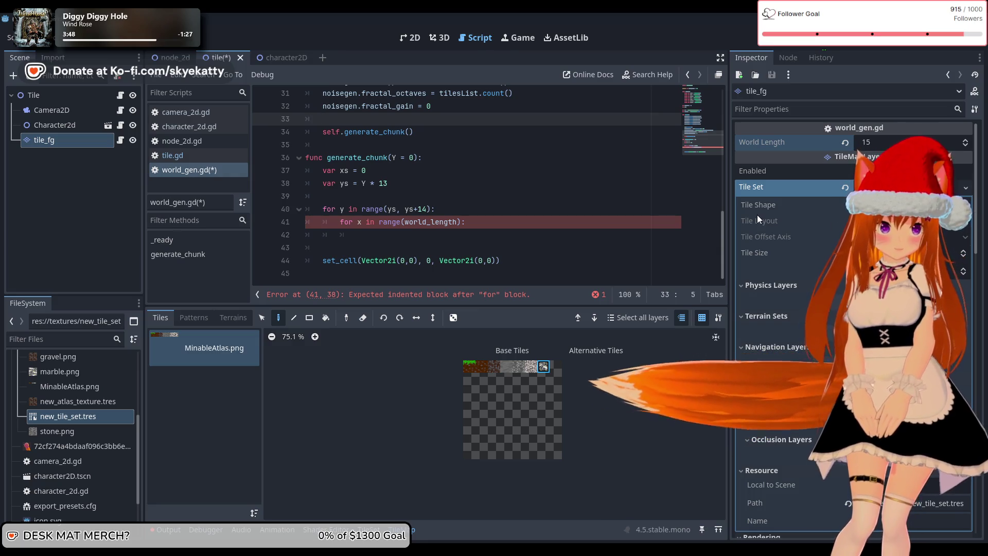
mouse_move(749, 212)
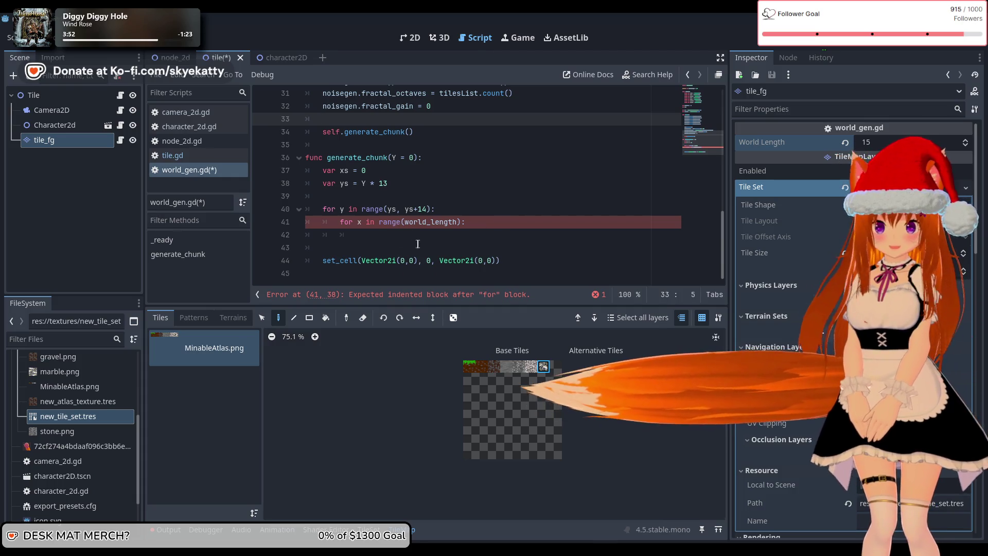
click(428, 236)
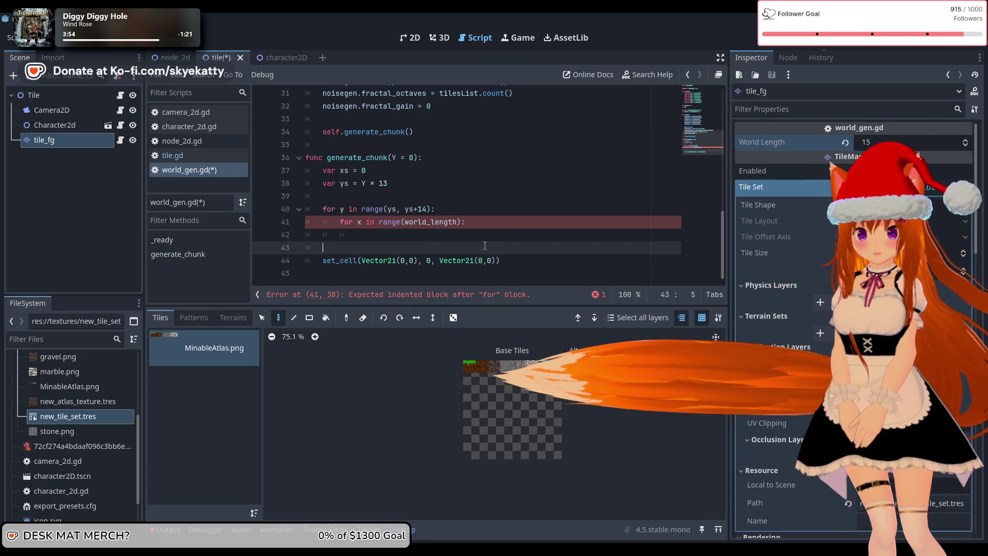
drag(499, 261, 325, 262)
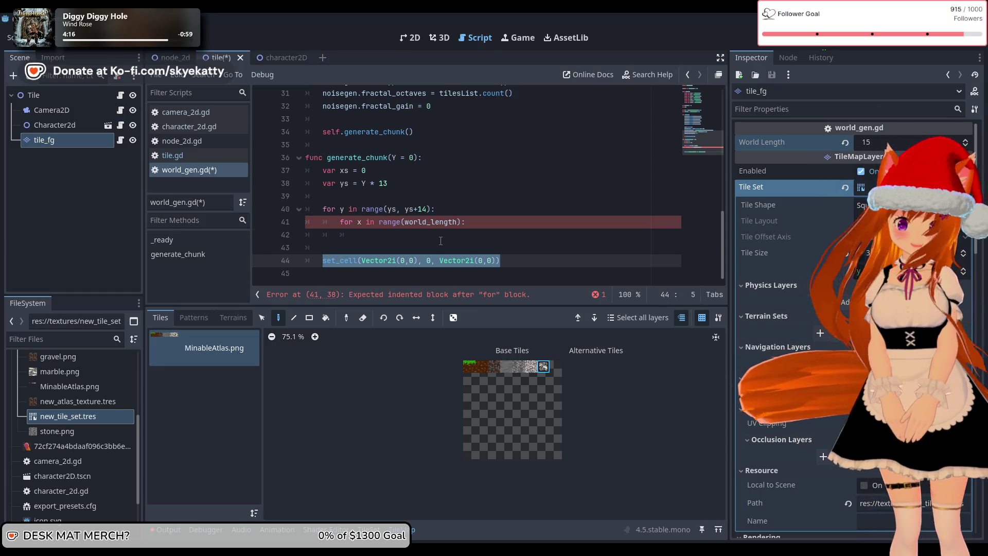
click(440, 241)
drag(528, 264, 323, 260)
key(ctrl+x)
click(412, 235)
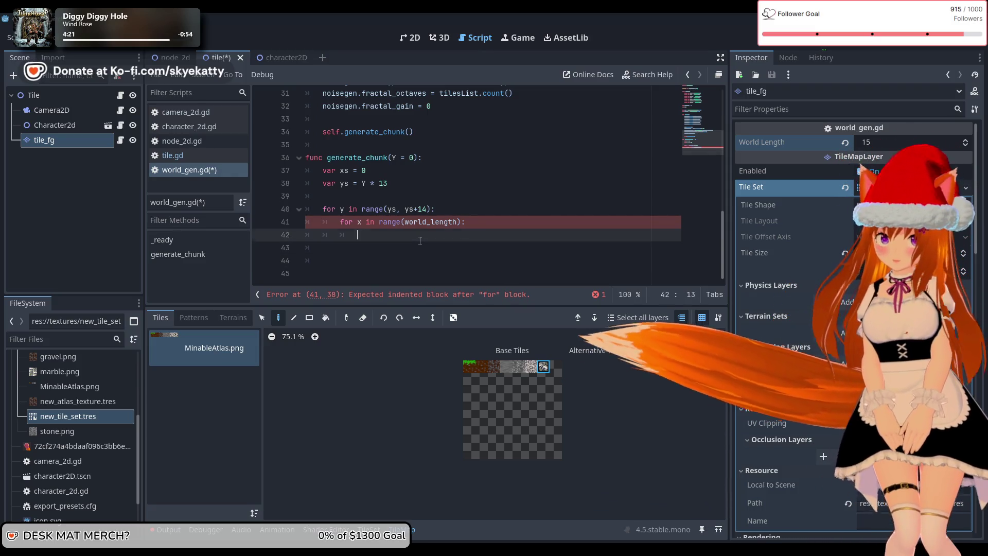
key(ctrl+v)
Step: Insert an 'if y == 0:' line above the set_cell call
click(481, 222)
scroll(481, 223, up, 1)
key(Return)
text(if )
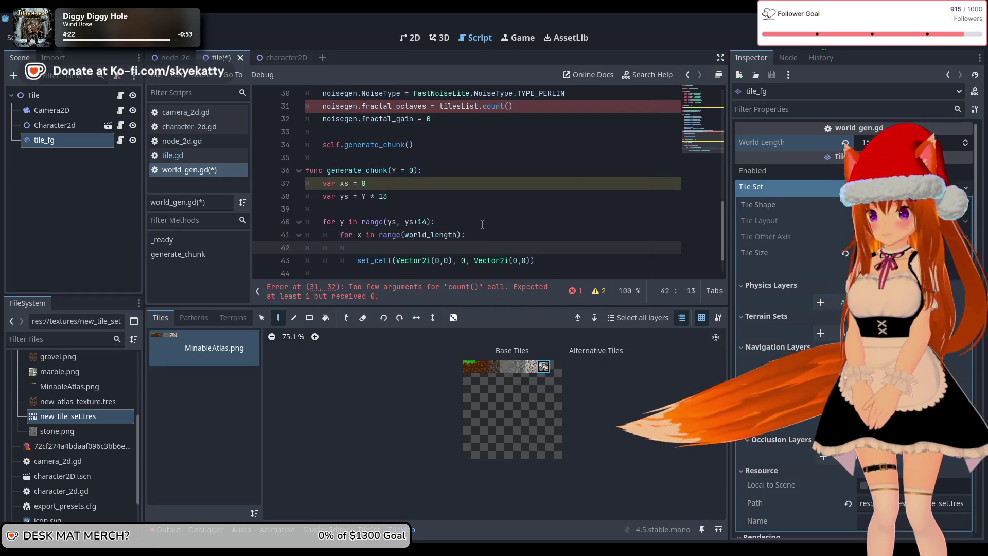
text(y == )
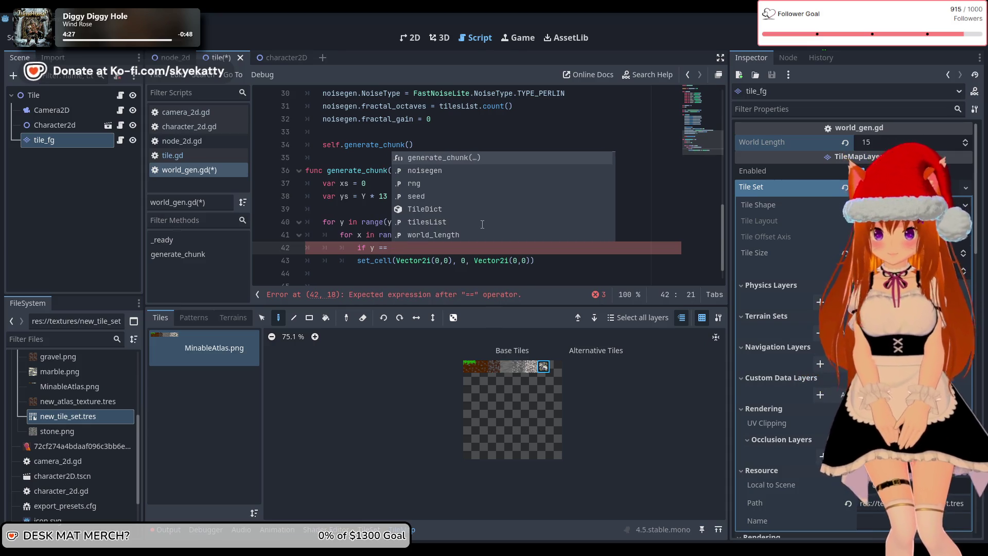
text(0:)
Step: Indent set_cell under the y == 0 check and add a continue statement below it
click(357, 260)
key(Tab)
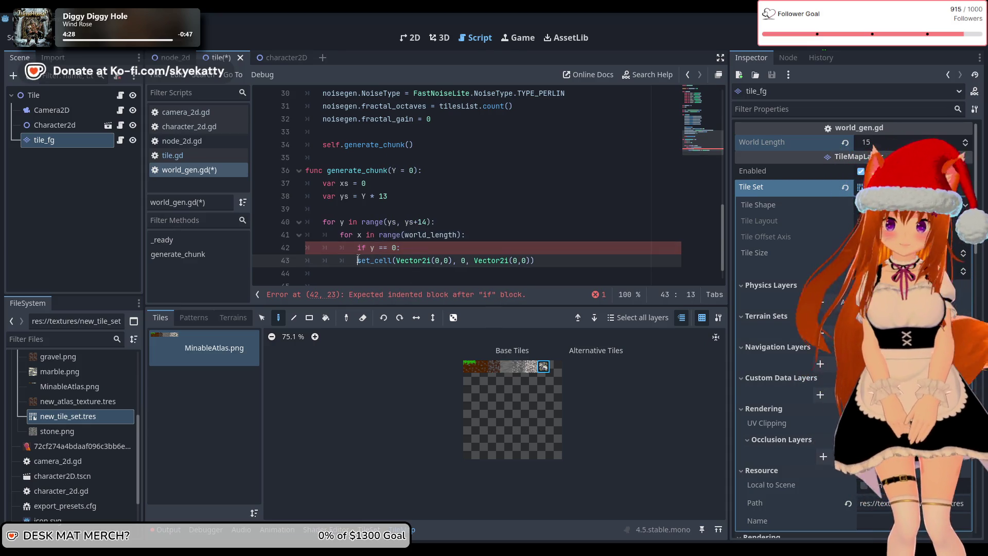
scroll(515, 253, down, 1)
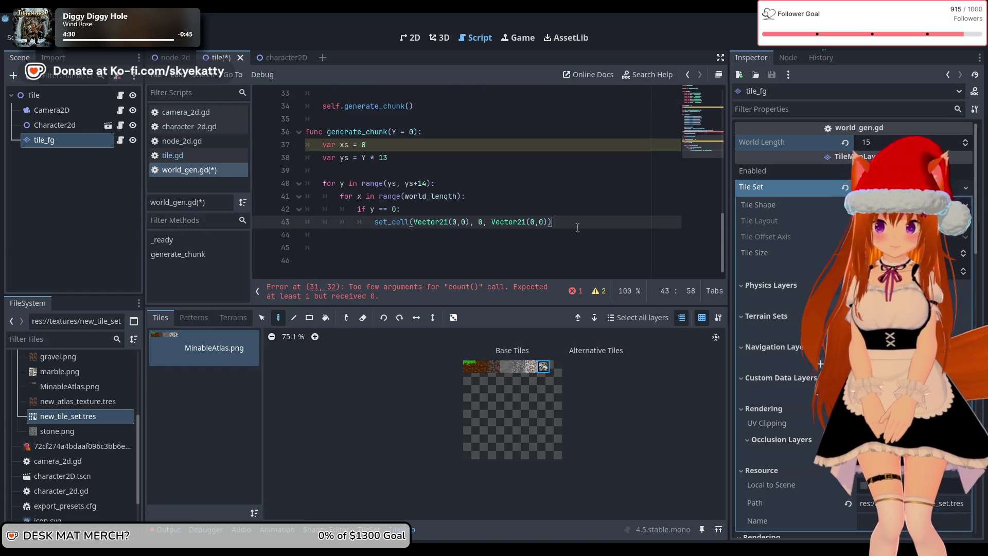
key(Return)
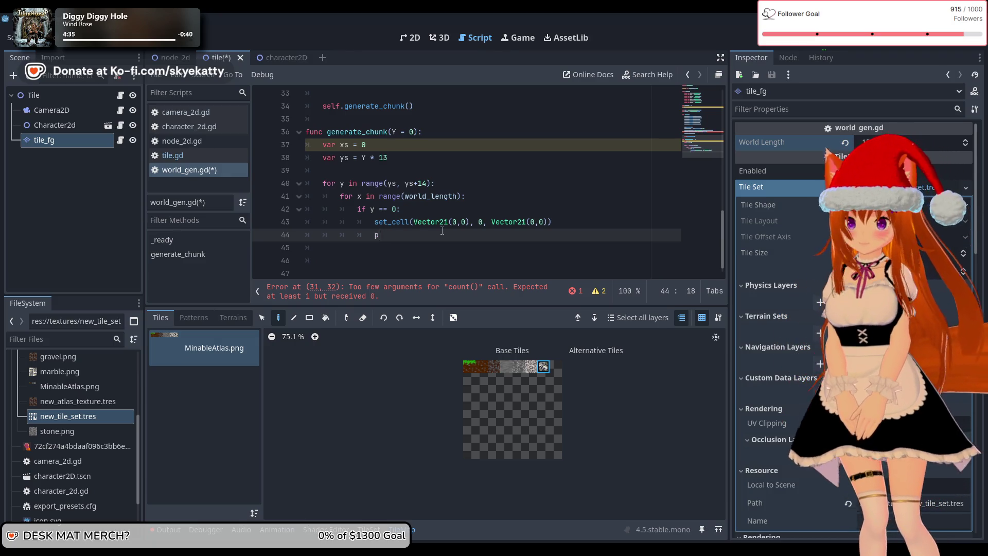
key(BackSpace)
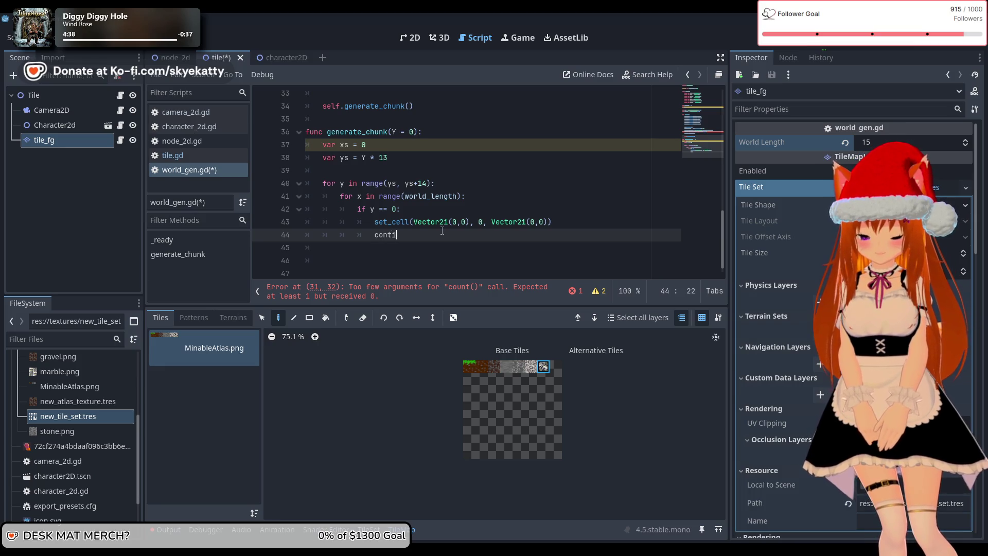
text(nue)
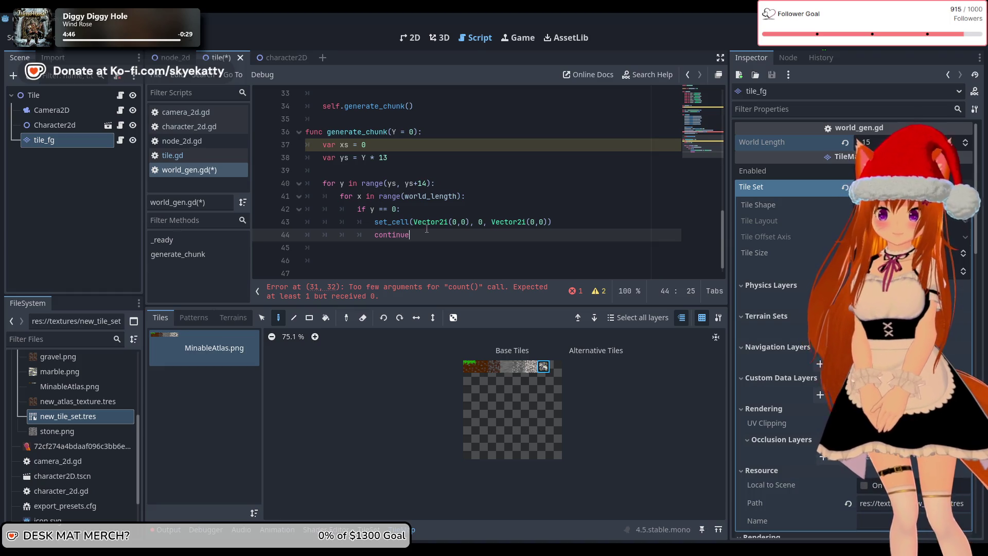
mouse_move(427, 228)
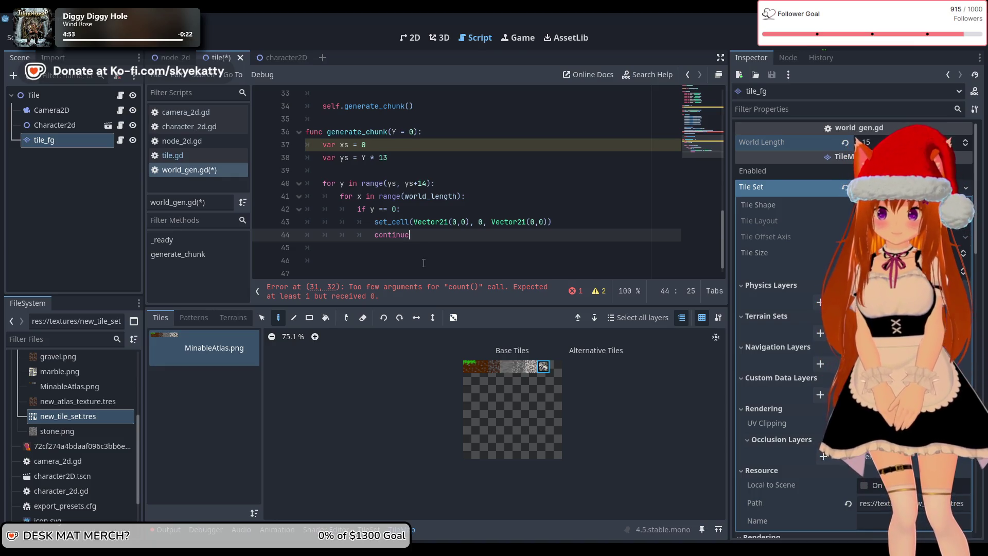
Step: Add an empty line after continue at the loop-body indentation
key(Return)
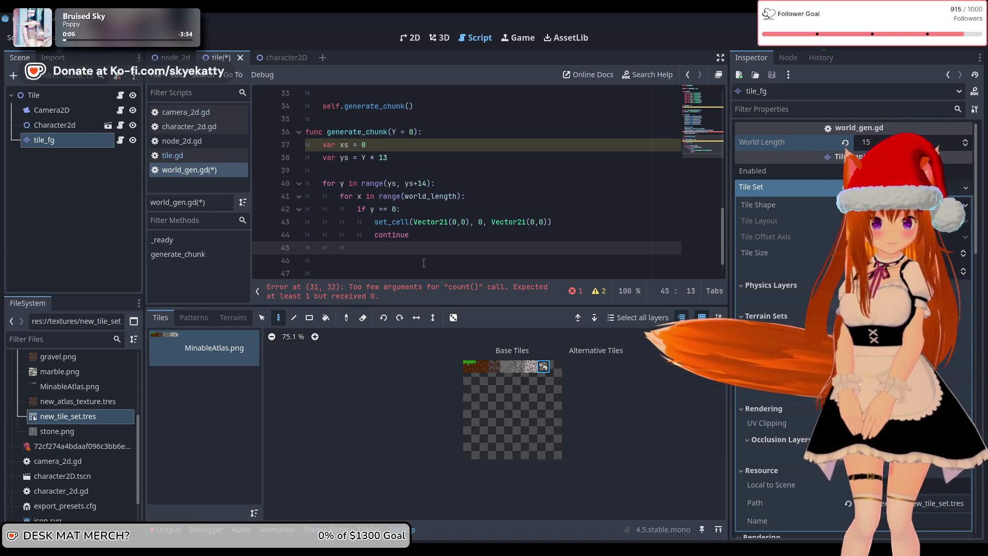
Step: Start declaring var absNoise on line 45 as an abs() call
text(float)
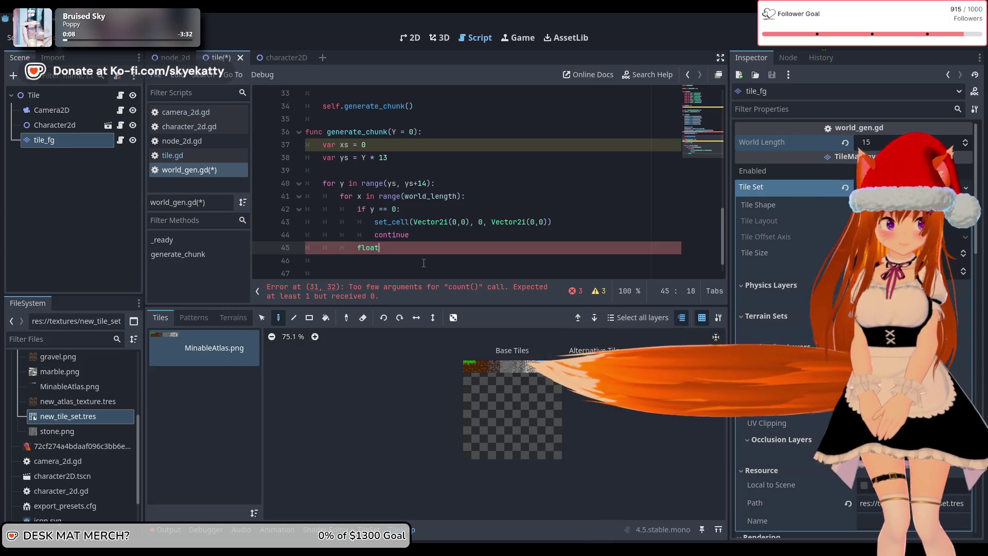
key(BackSpace)
key(BackSpace)
key(BackSpace)
text(var )
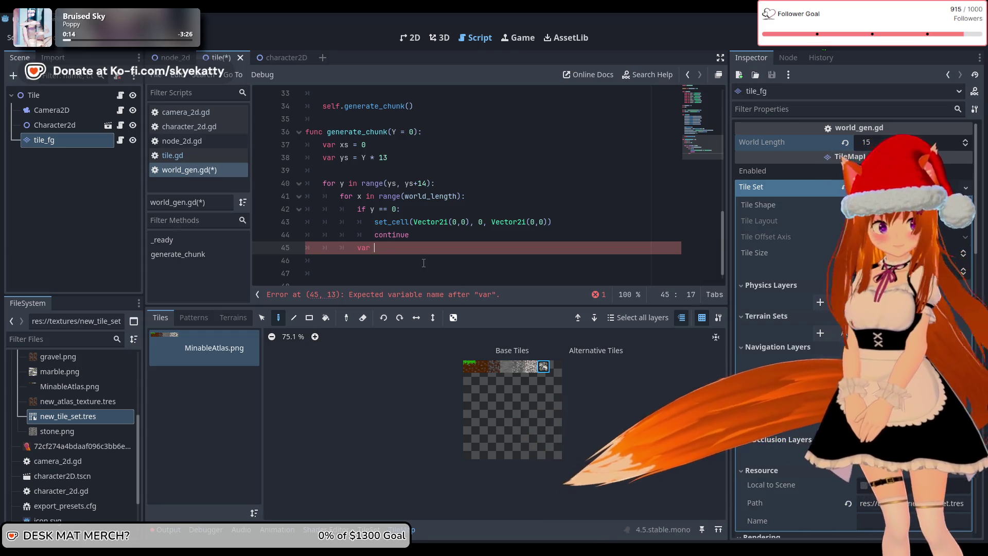
text(absNoise = )
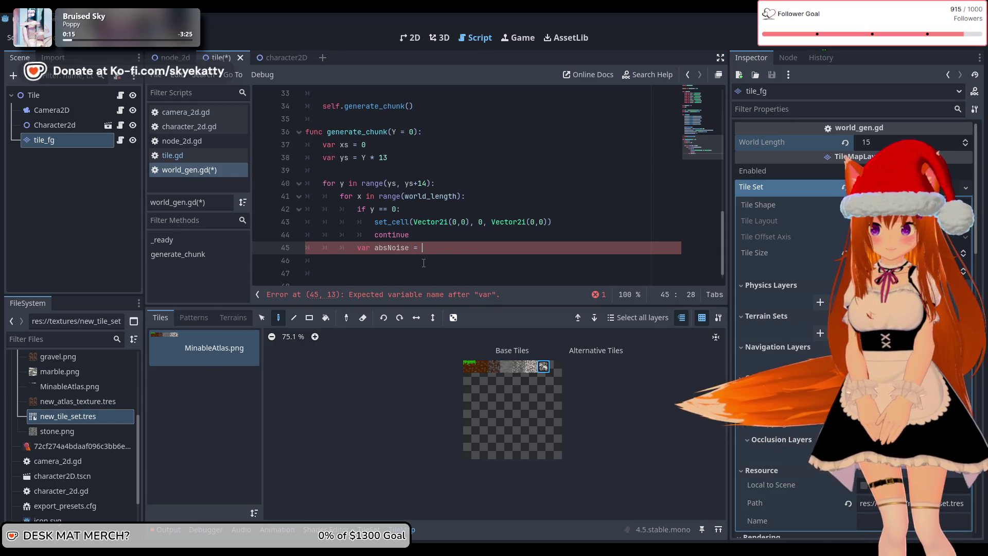
text(Math)
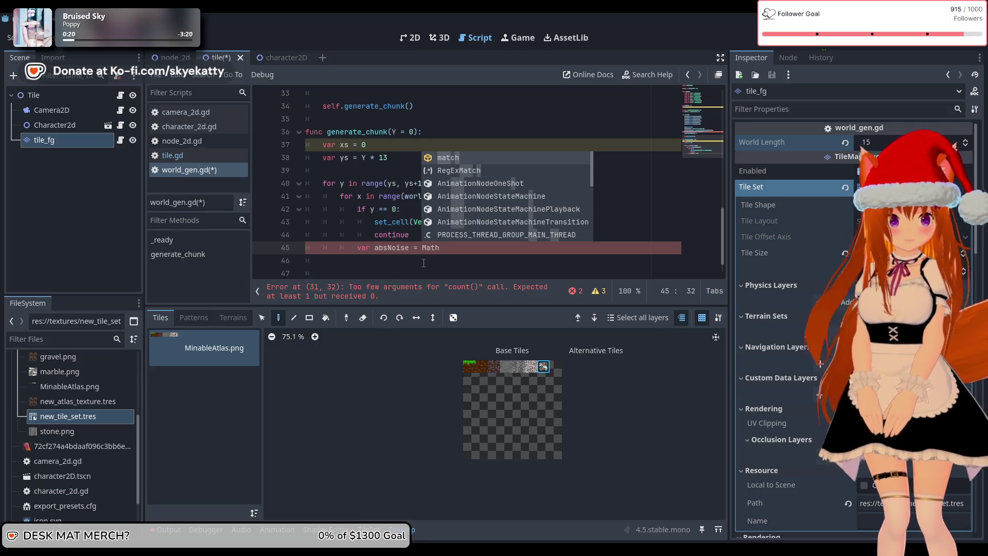
key(BackSpace)
key(BackSpace)
key(BackSpace)
text(a)
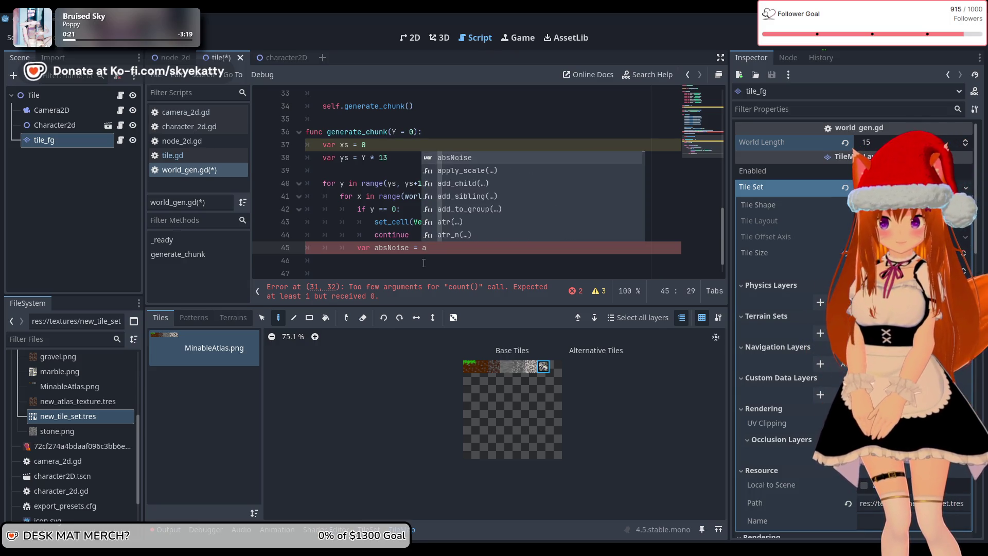
text(b)
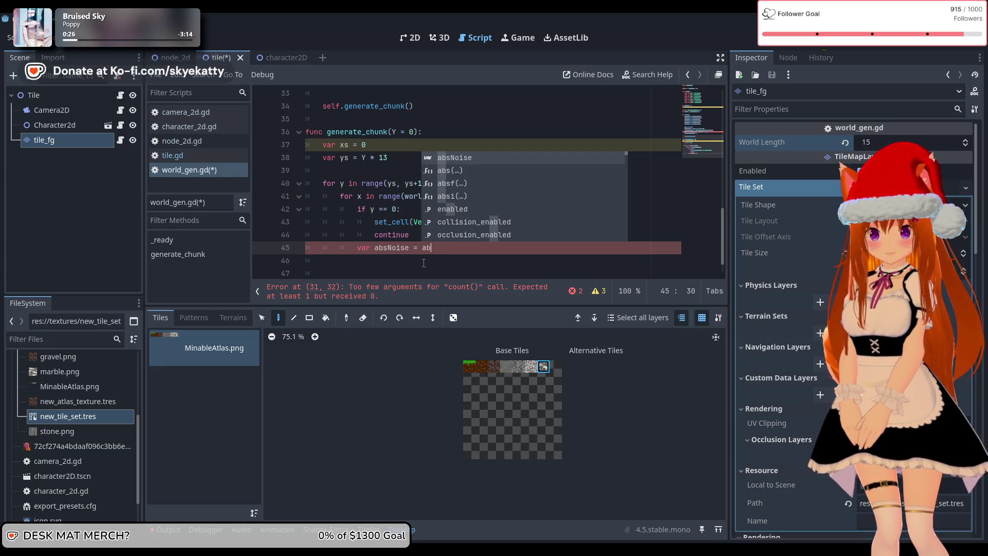
key(Down)
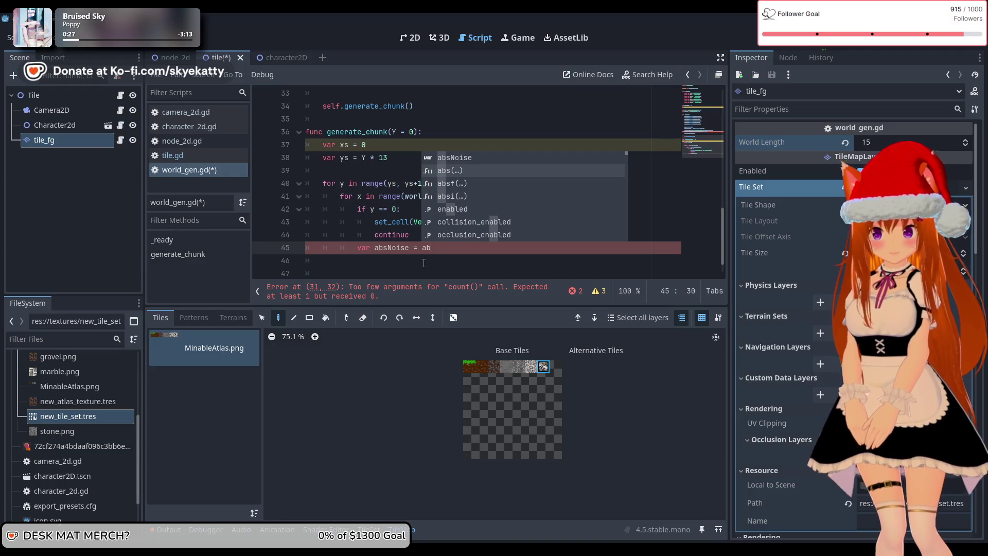
key(Return)
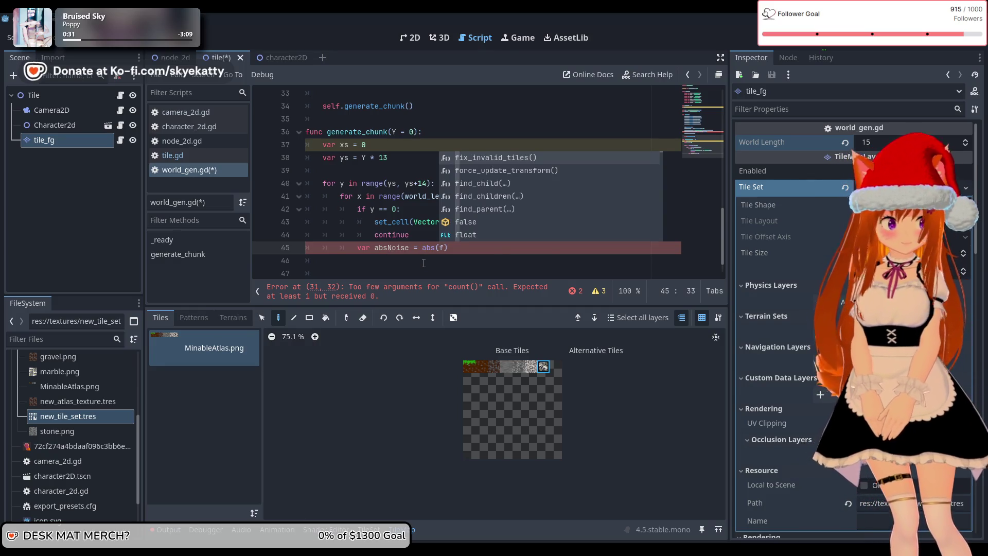
Step: Pass noisegen.get_noise_2d(x,y) into abs, leaving the caret on line 46
key(BackSpace)
text(noise)
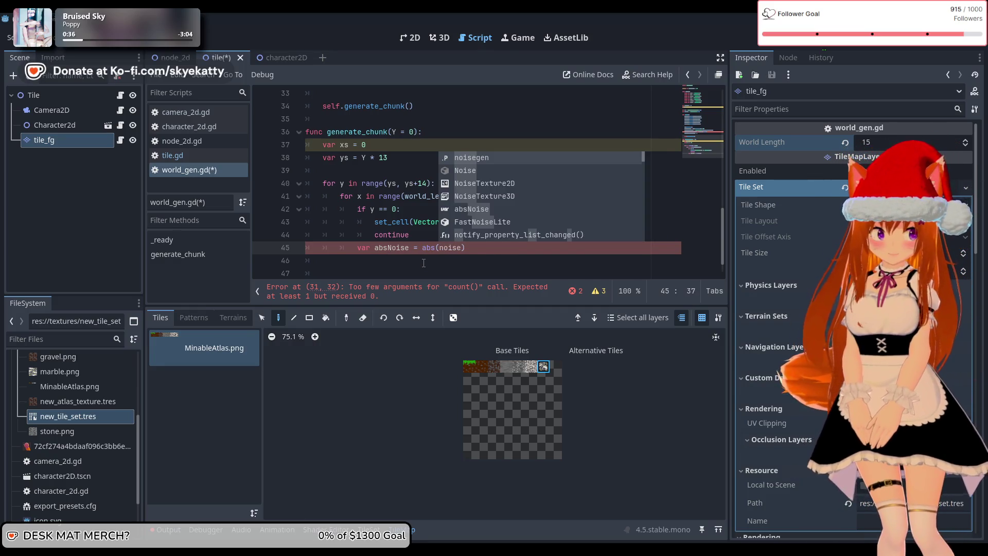
text(gen.)
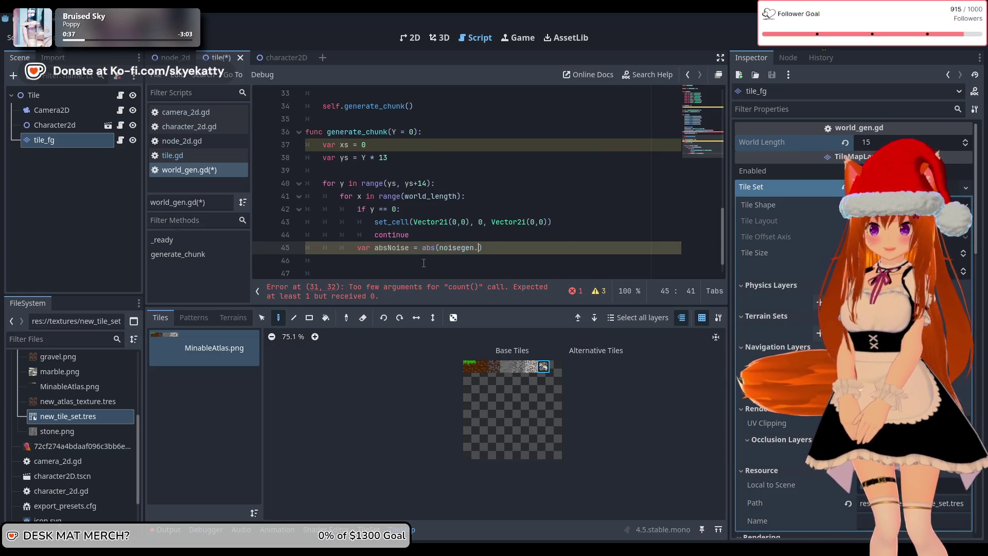
text(Get)
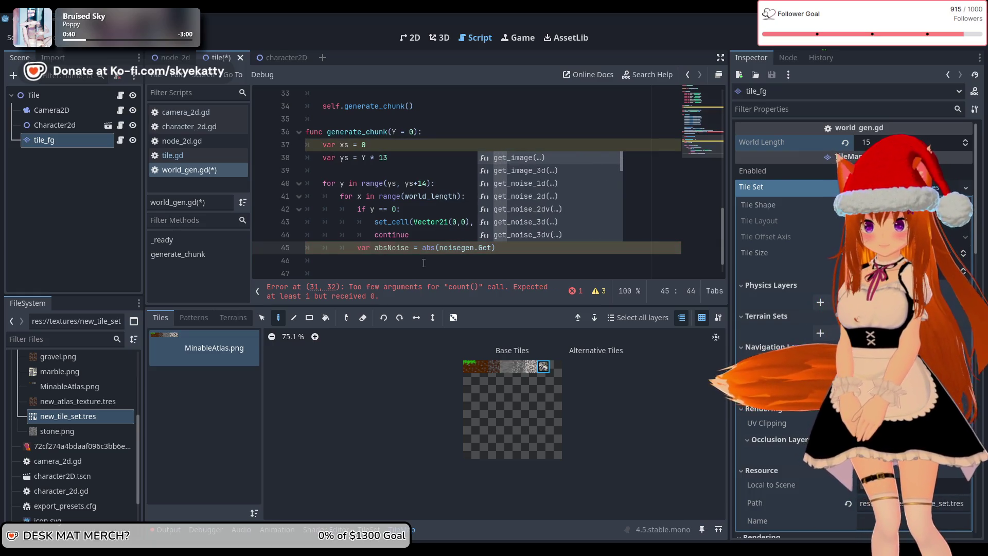
key(Down)
key(Down)
key(Return)
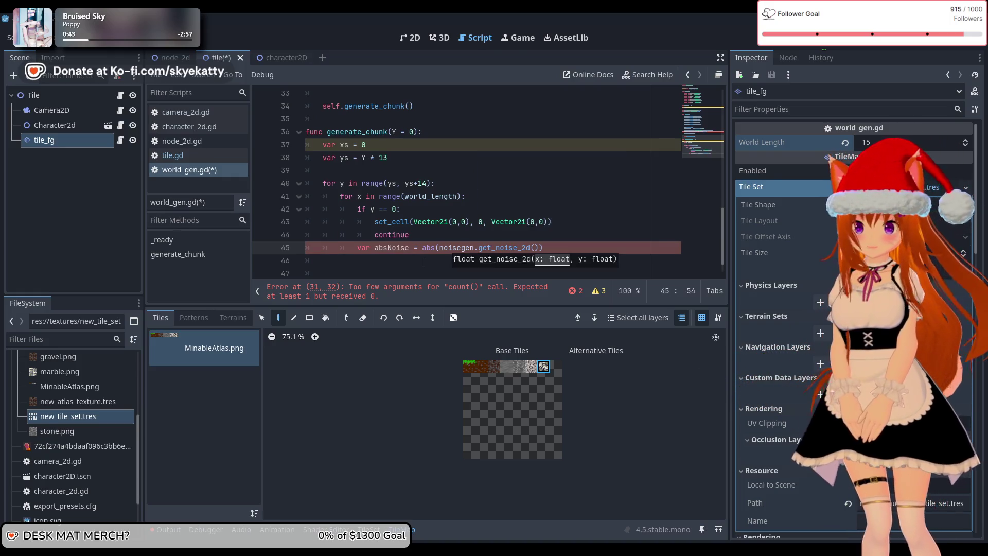
text(,y)
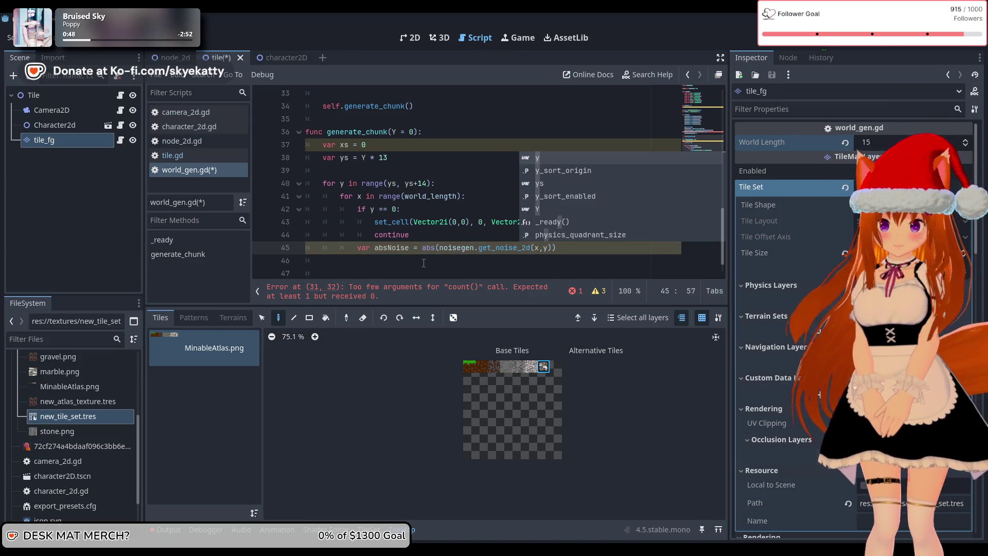
click(424, 262)
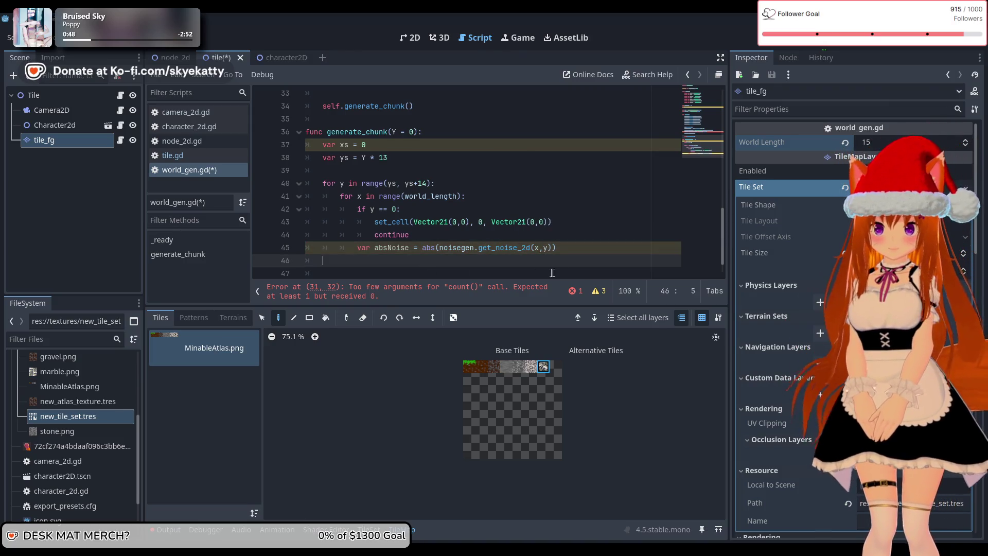
click(591, 248)
click(583, 259)
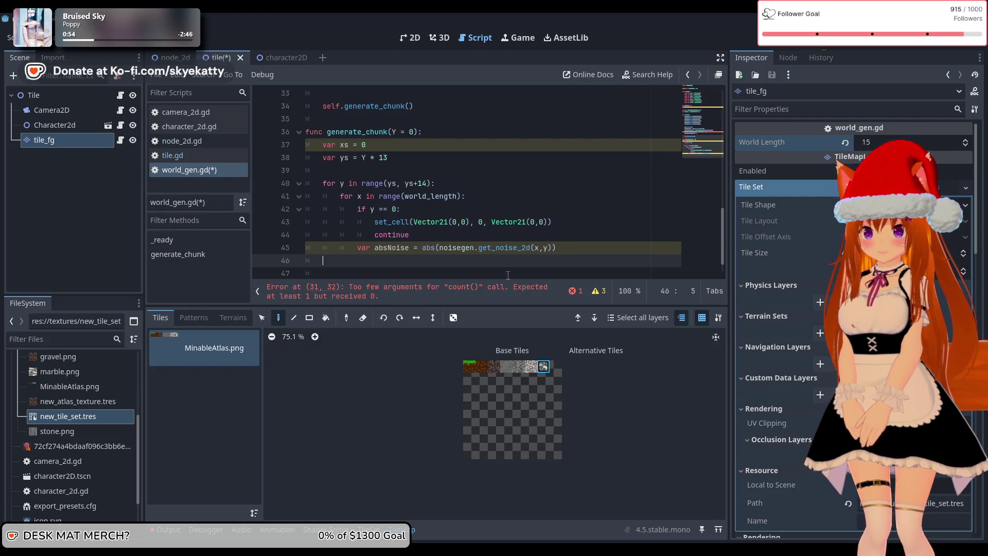
Step: Change line 31's fractal_octaves value from tilesList.count() to len(tilesList)
scroll(484, 257, up, 2)
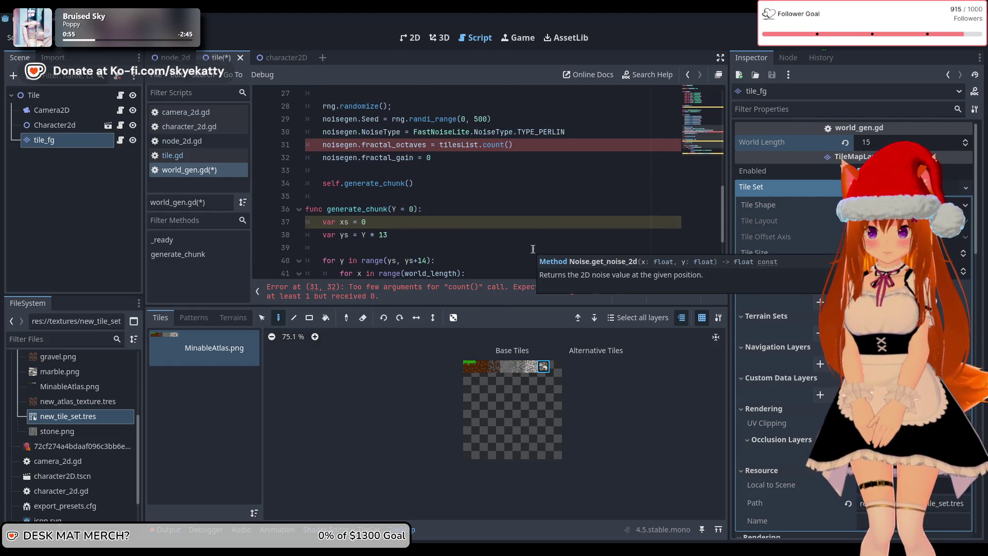
click(516, 144)
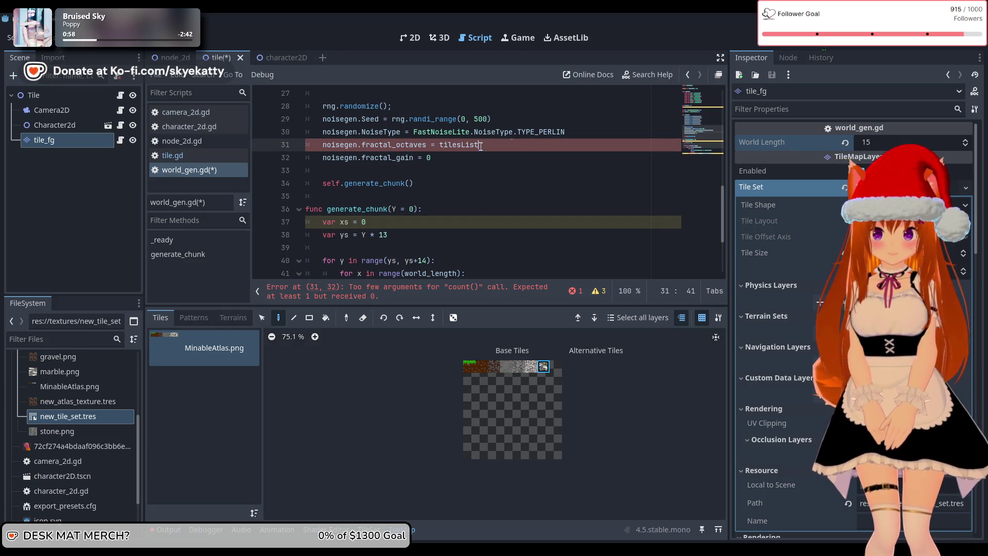
click(440, 145)
text(n()
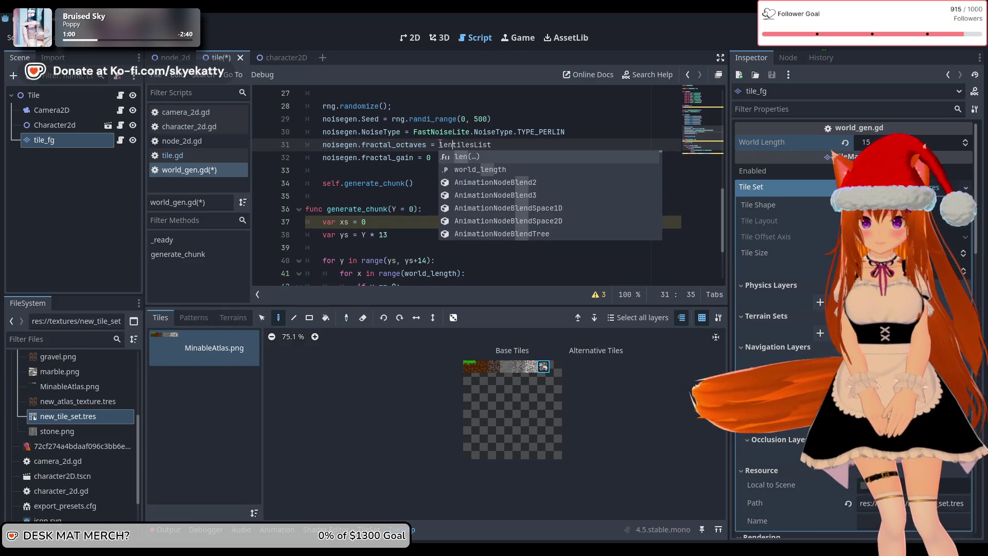
click(510, 146)
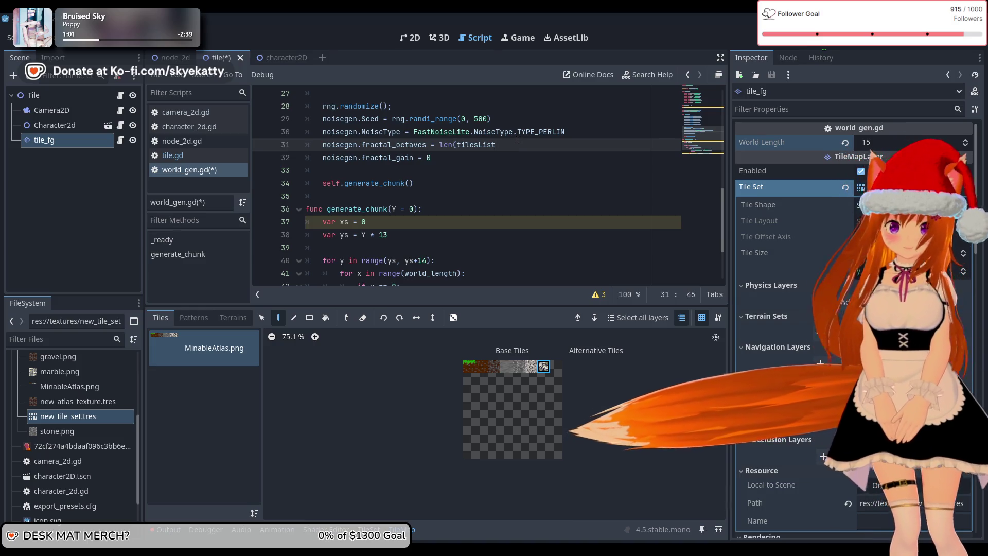
text())
click(526, 159)
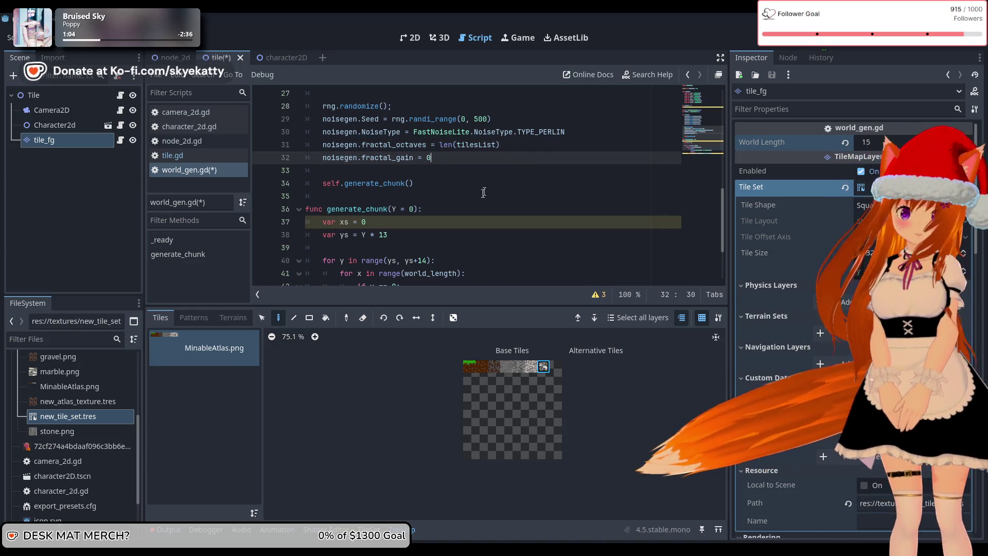
scroll(482, 185, down, 2)
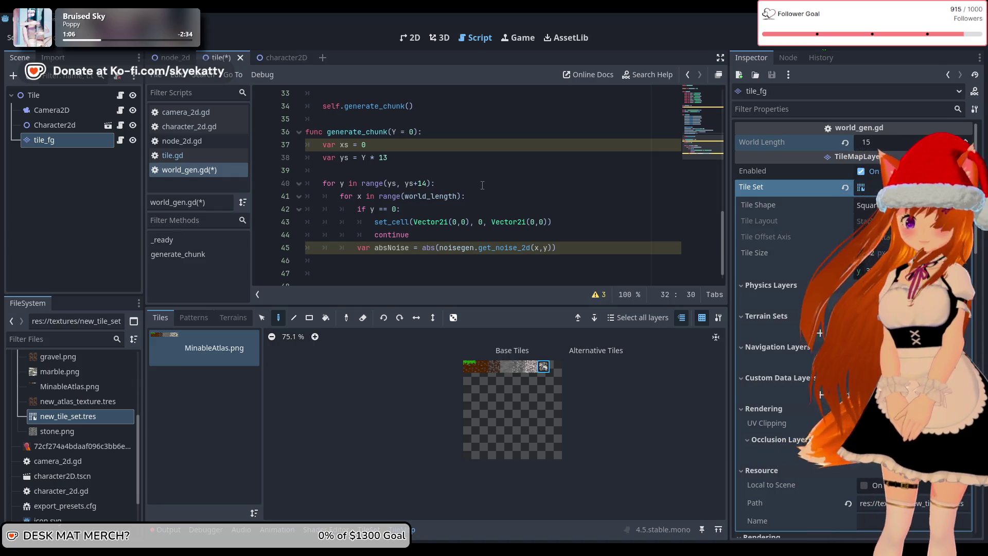
scroll(483, 185, up, 4)
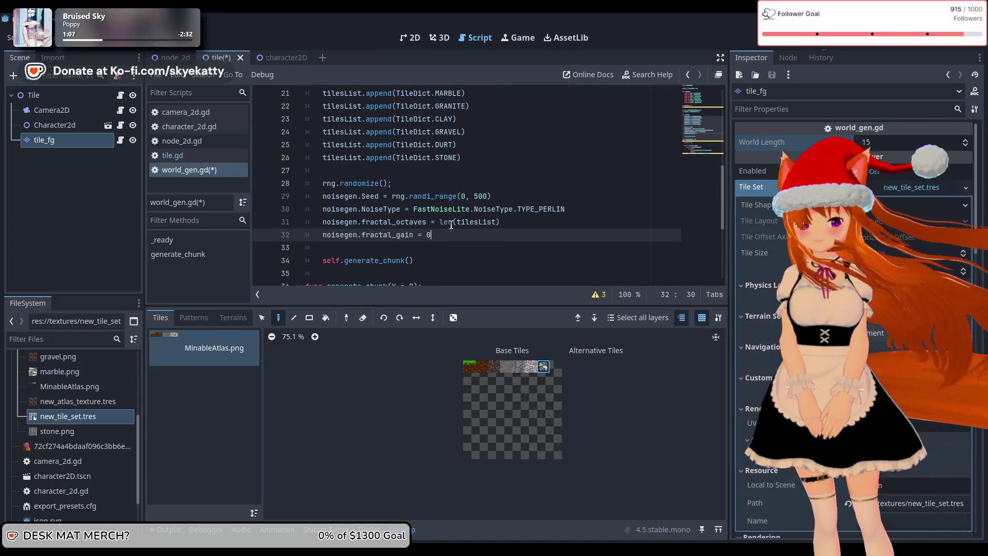
mouse_move(451, 225)
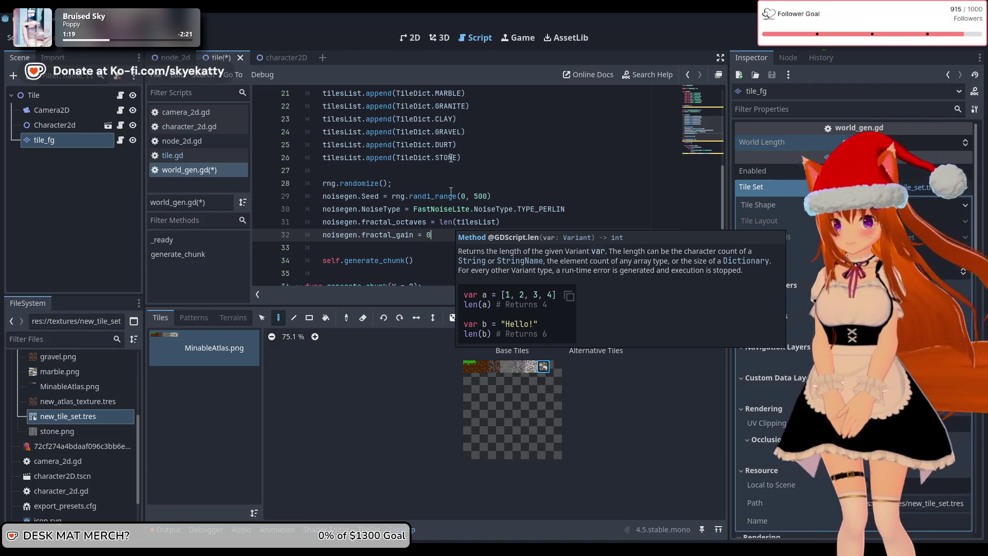
scroll(577, 227, down, 4)
click(571, 236)
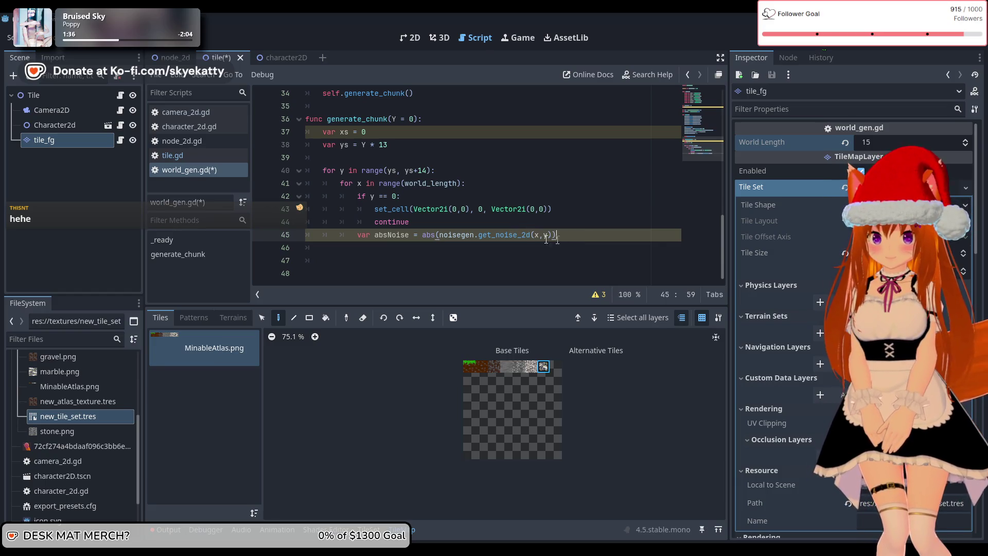
Step: Show the script warnings list and review the flagged lines
click(599, 295)
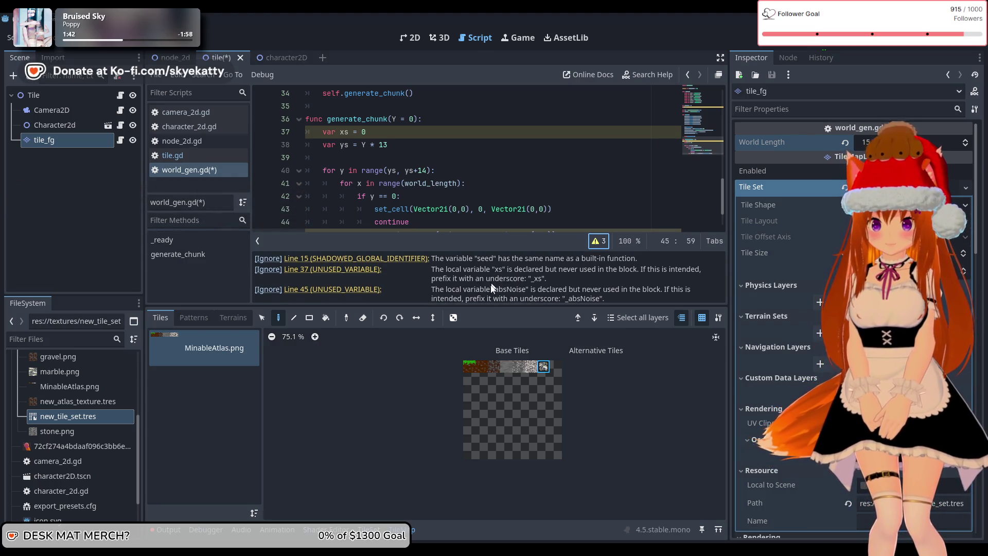
click(575, 209)
scroll(575, 211, down, 2)
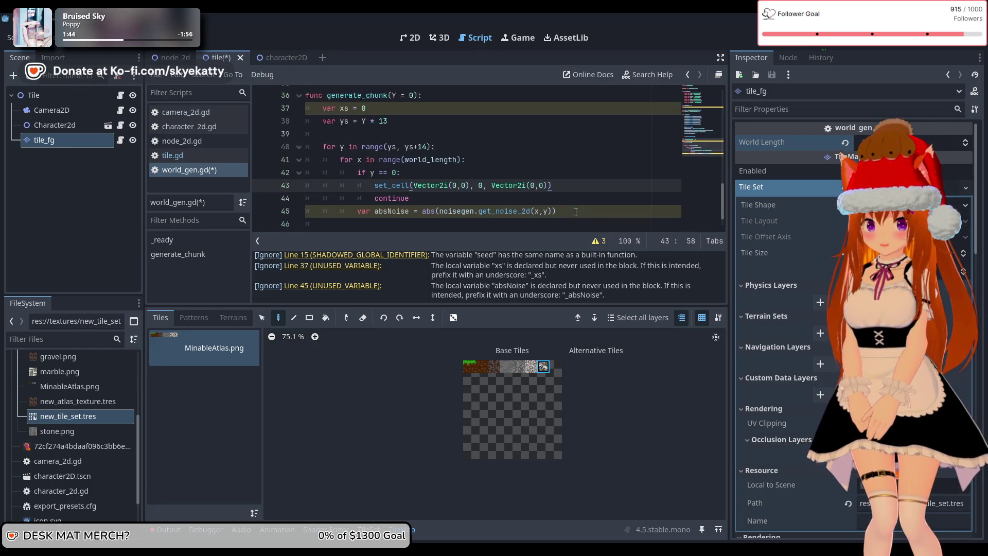
click(574, 214)
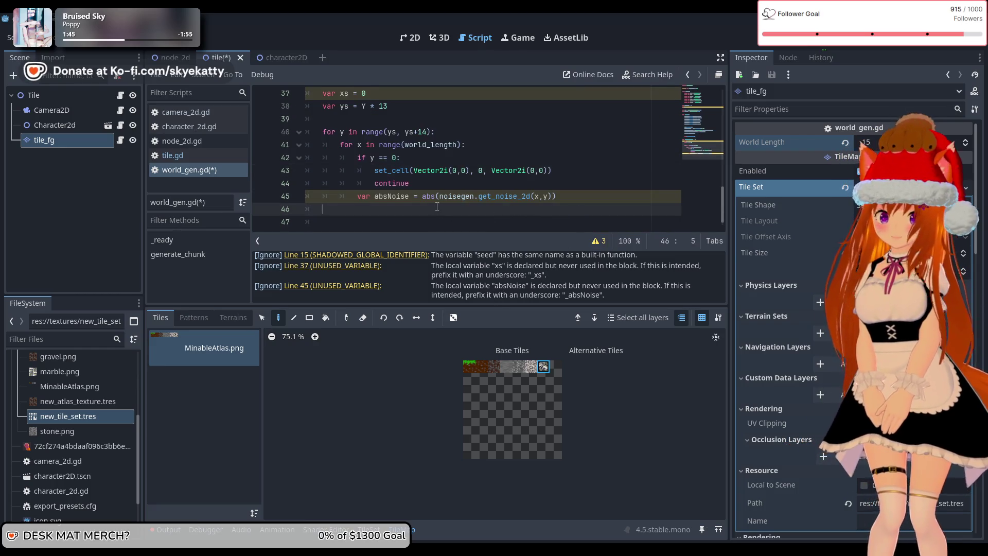
scroll(437, 207, up, 1)
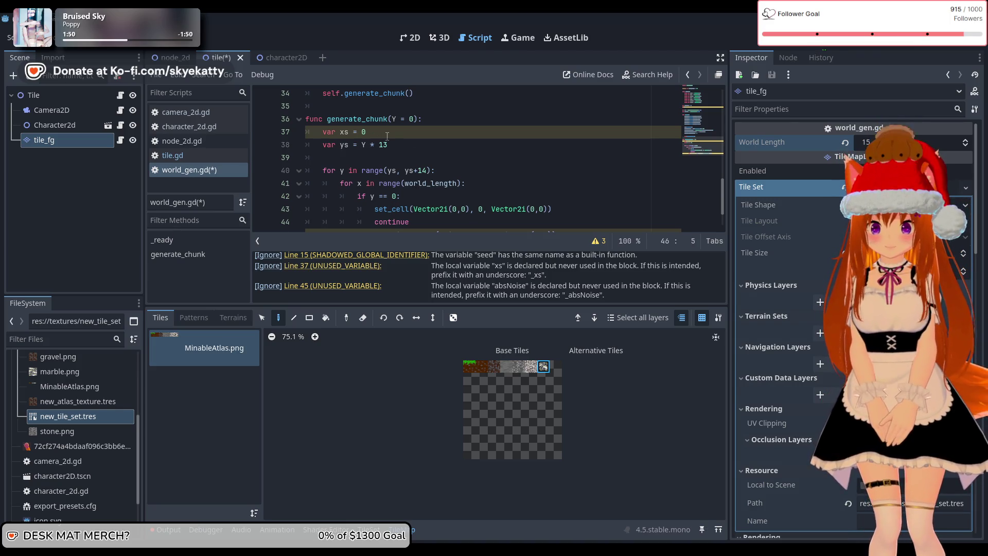
Step: Delete the unused 'var xs = 0' declaration from generate_chunk
click(386, 132)
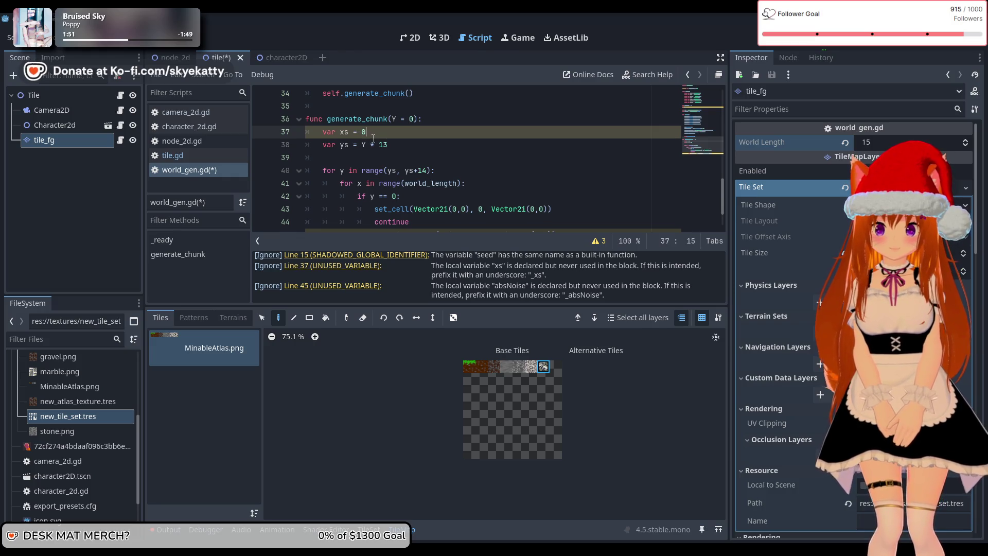
drag(319, 137, 282, 138)
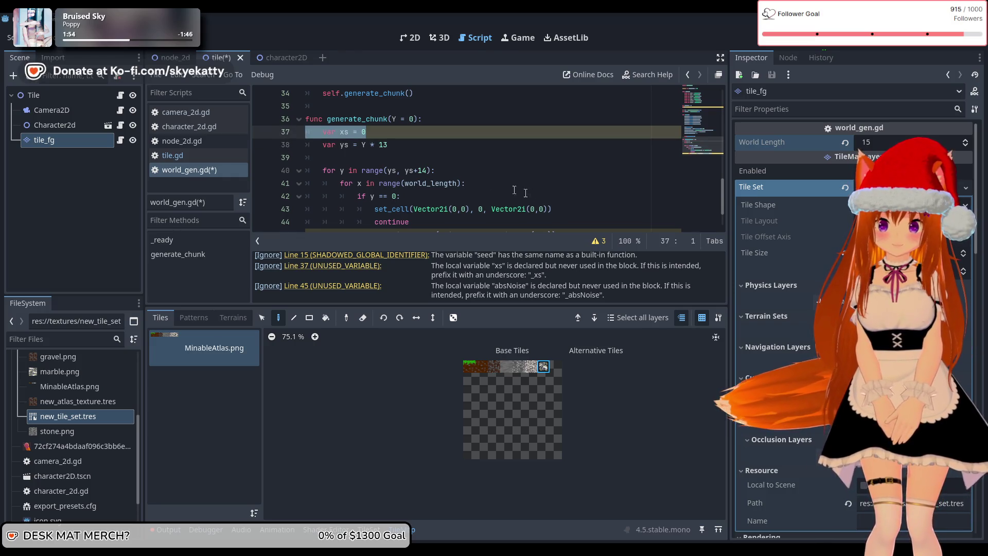
key(BackSpace)
key(BackSpace)
key(Down)
key(Down)
key(Down)
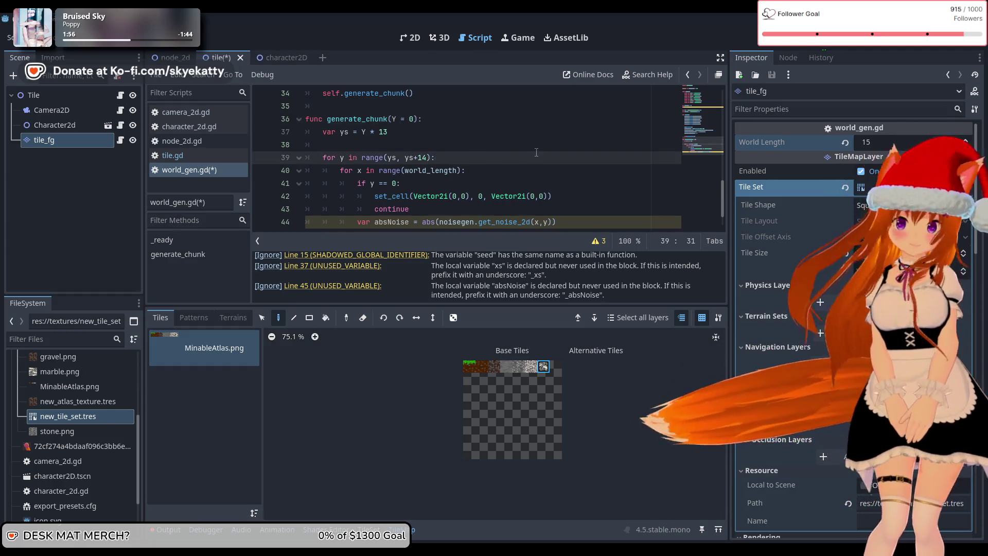
scroll(531, 202, down, 1)
key(Down)
key(Down)
key(Down)
key(End)
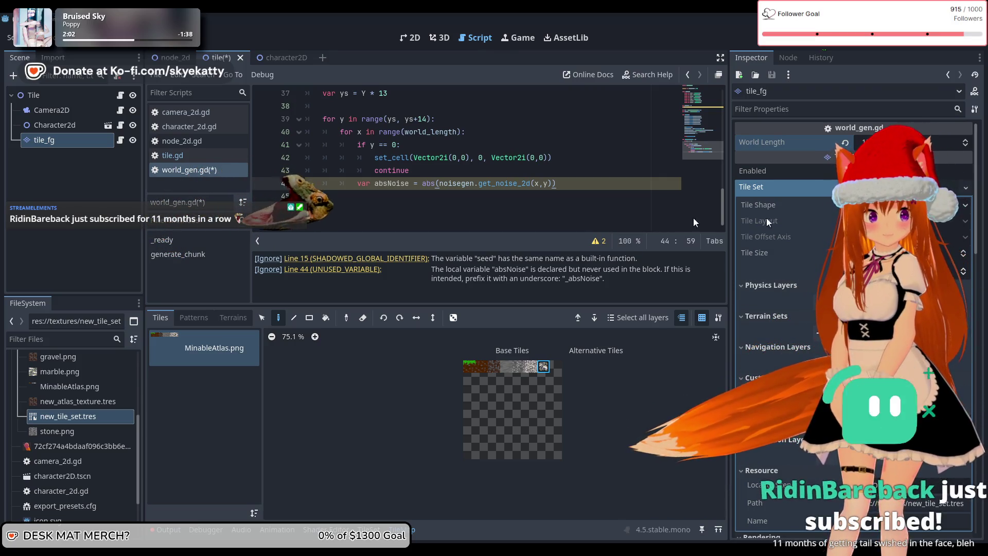
Step: Start a new line declaring var tileToPlace: int = below absNoise
key(Return)
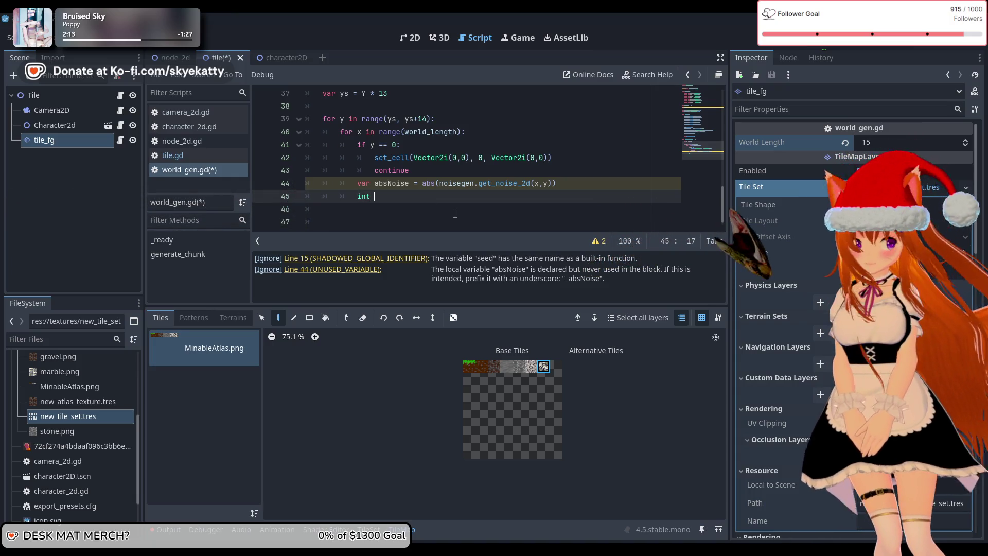
text(leTo)
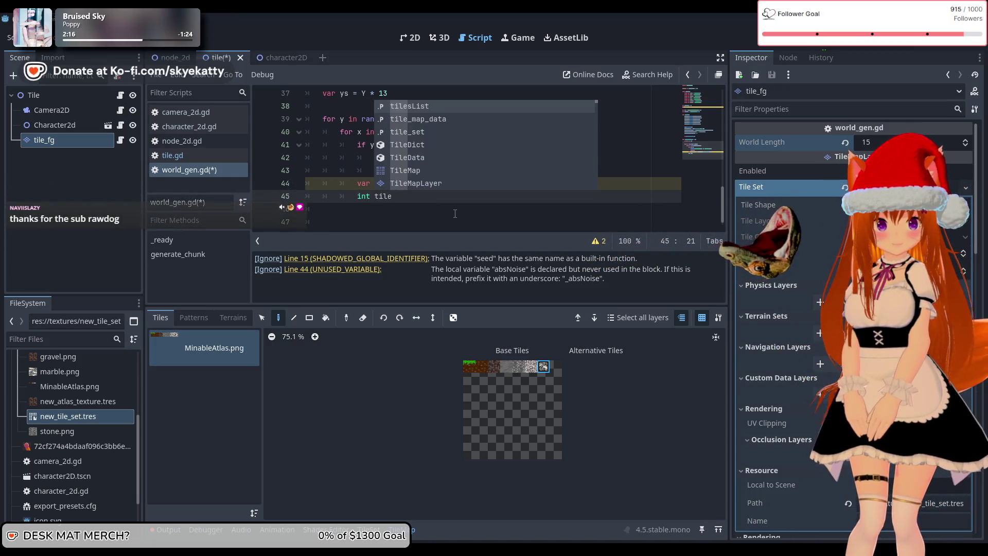
text(Plae)
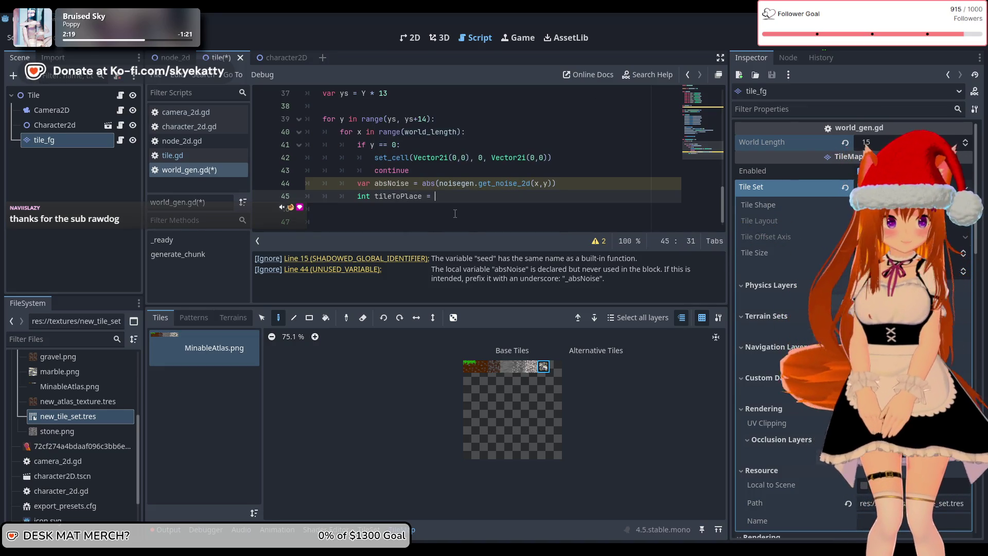
text(()
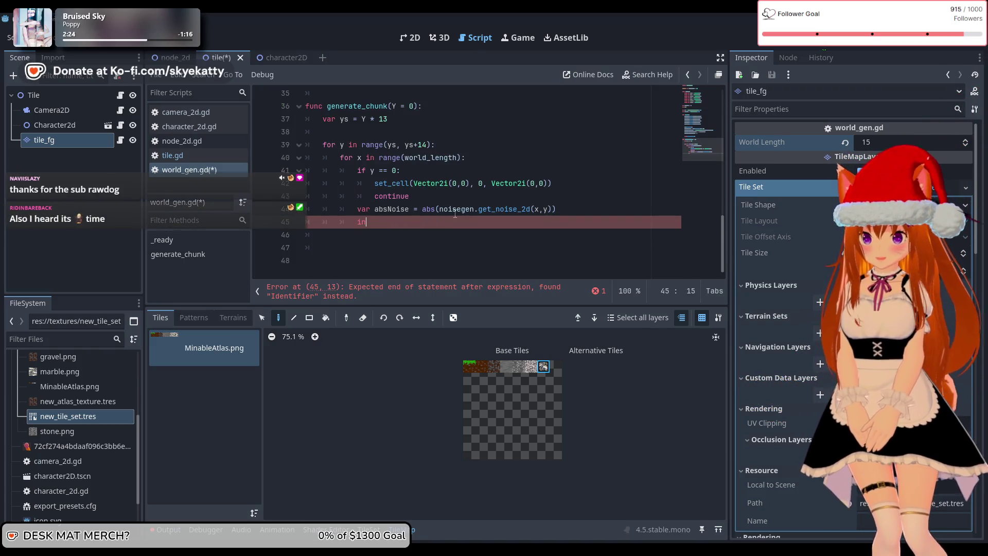
text(T)
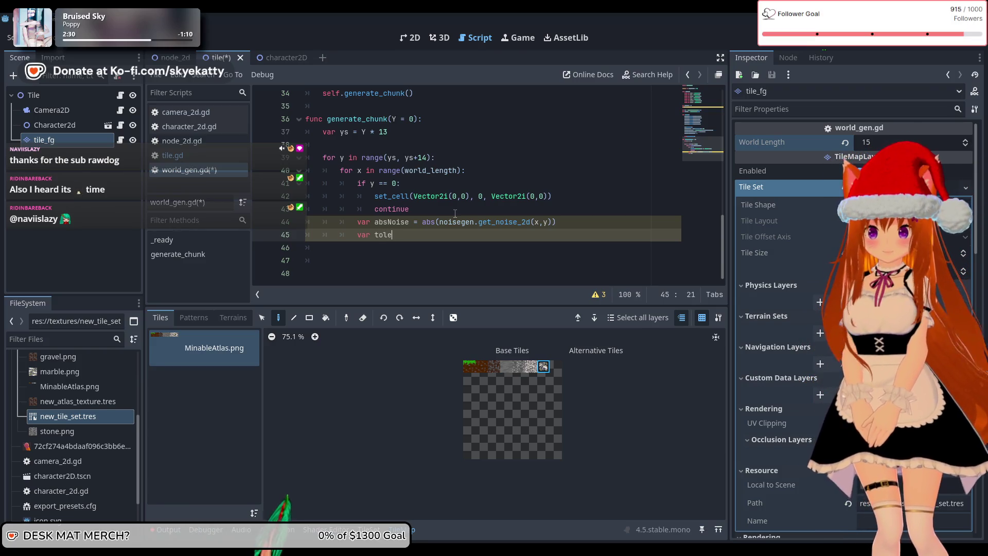
key(BackSpace)
key(BackSpace)
text(tileTo)
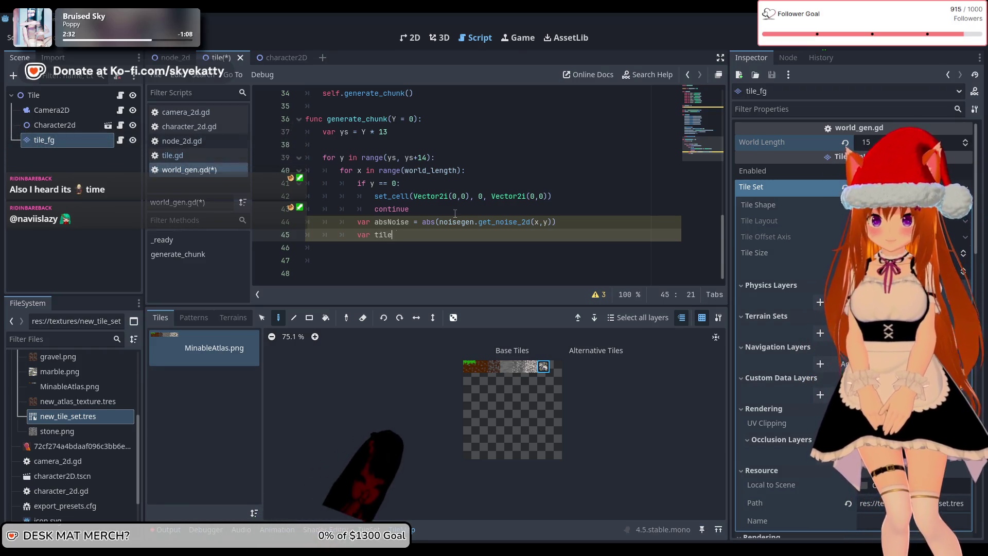
text(ace = ())
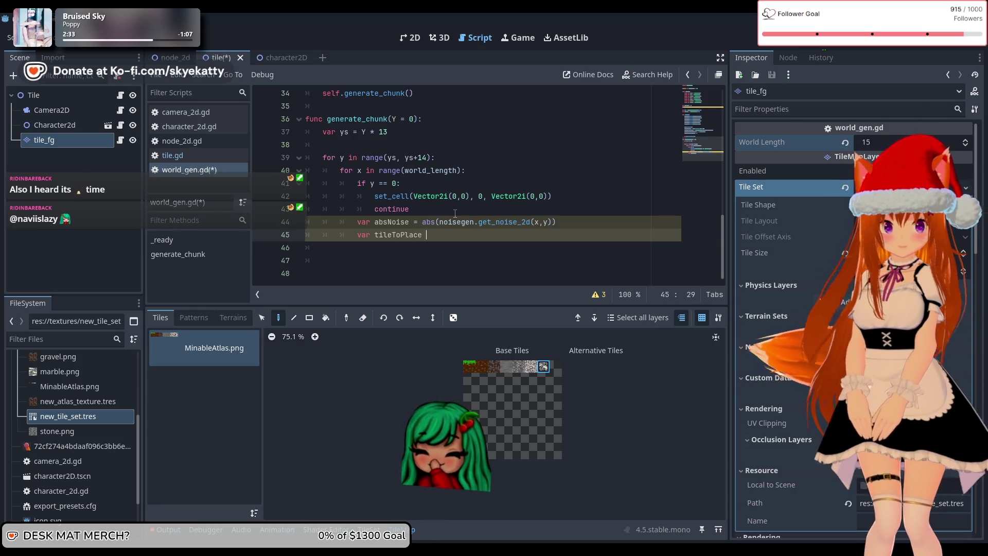
text(int)
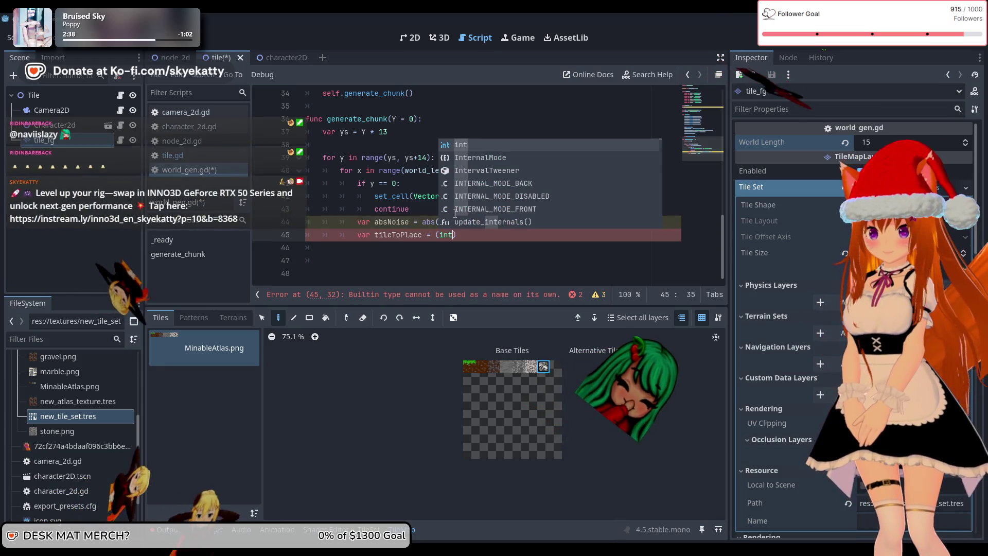
text())
key(BackSpace)
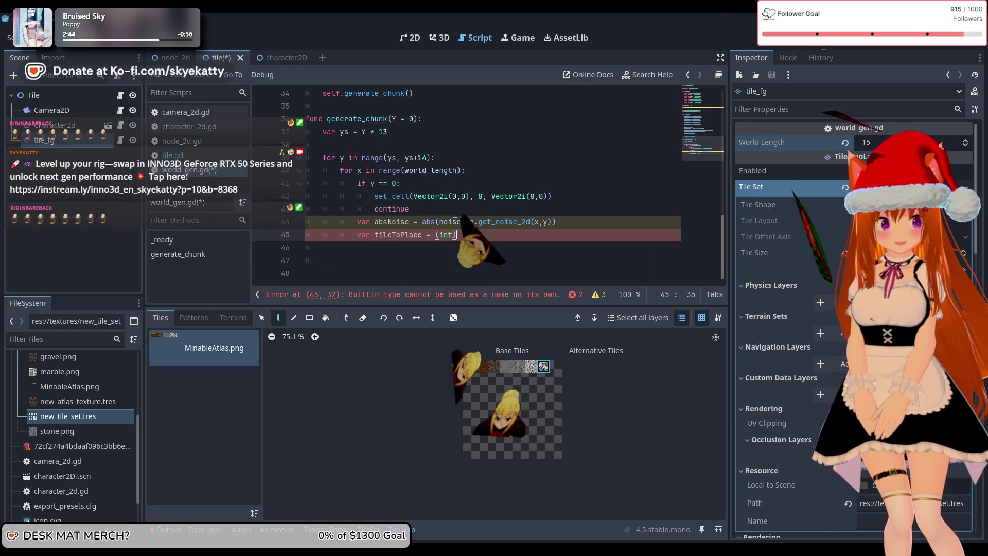
text(F)
key(BackSpace)
text(floor)
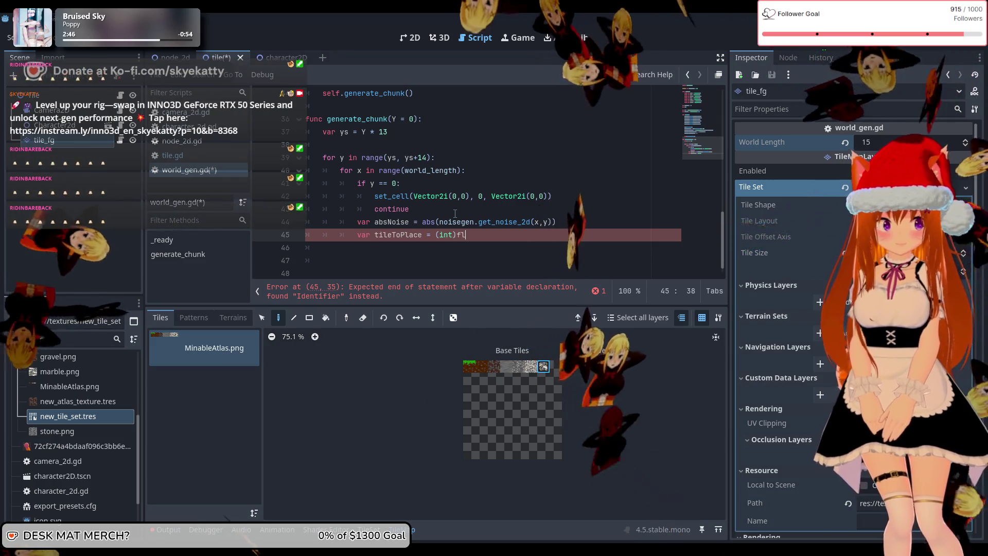
key(BackSpace)
key(BackSpace)
key(BackSpace)
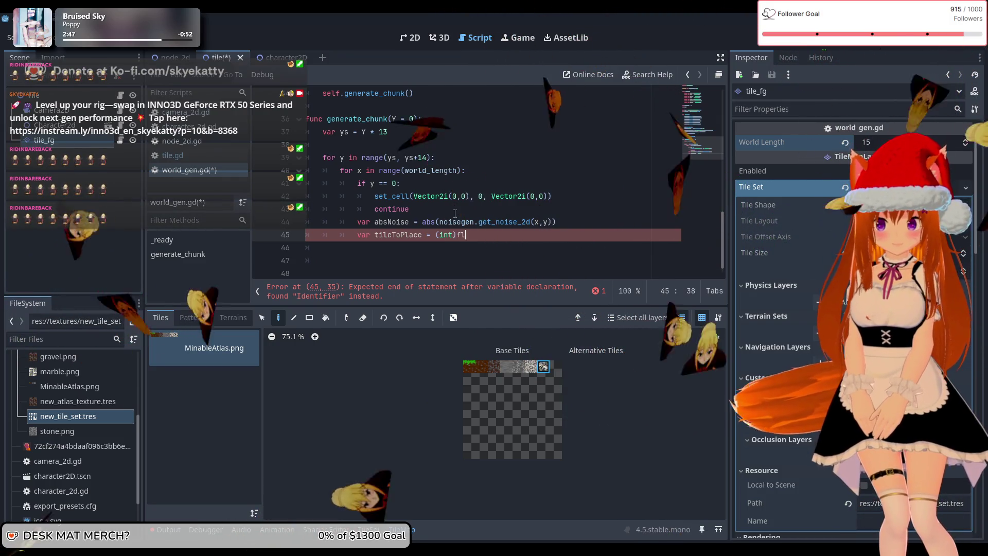
text(floor)
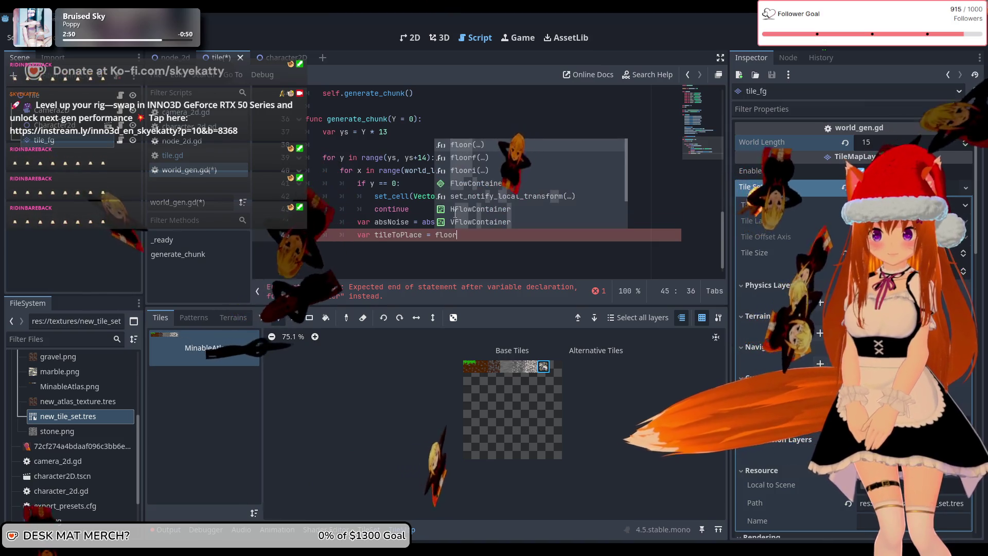
key(Left)
key(Left)
key(Left)
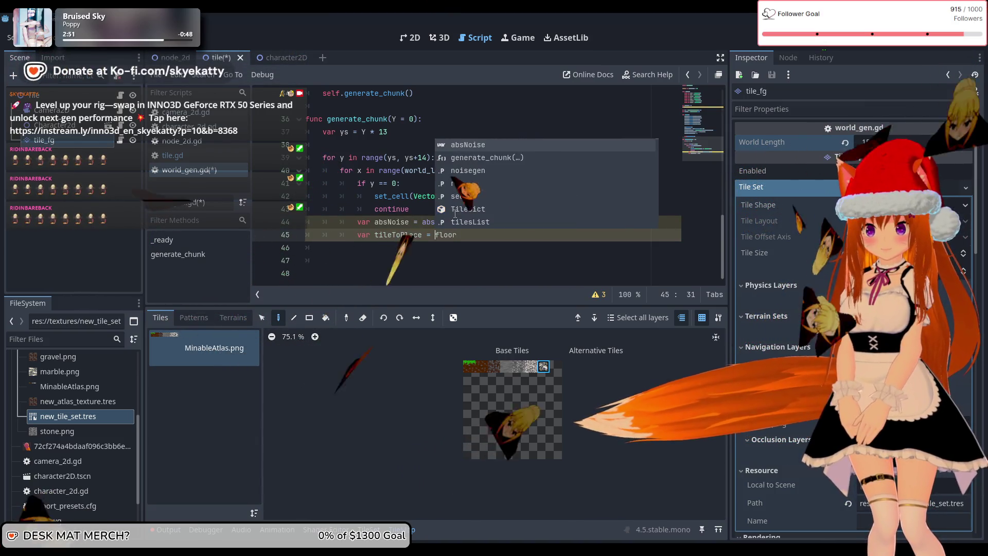
key(Right)
text(:)
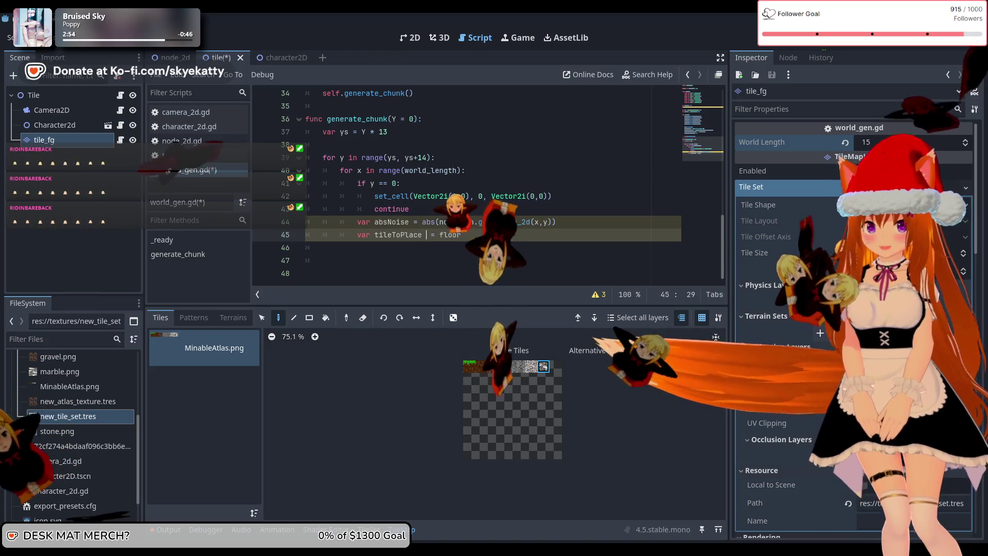
text( ni)
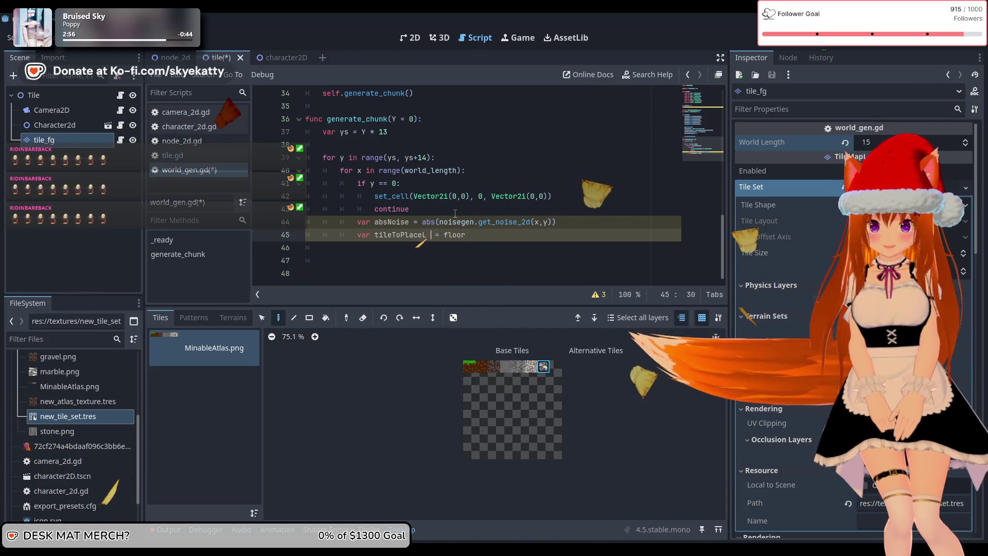
key(BackSpace)
key(BackSpace)
key(BackSpace)
text(int =)
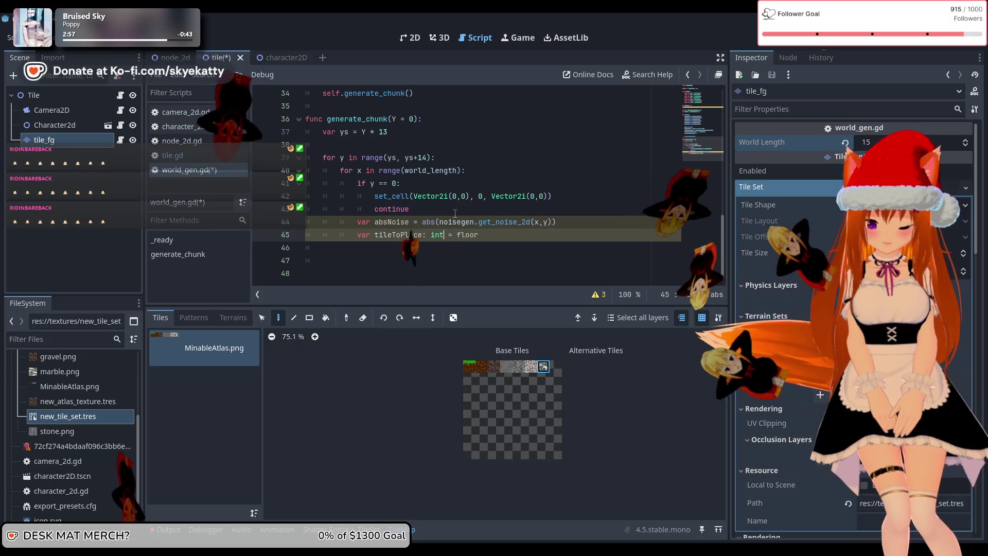
Step: Assign floori(absNoise * len(tilesList)) to tileToPlace
key(Delete)
key(Delete)
key(Delete)
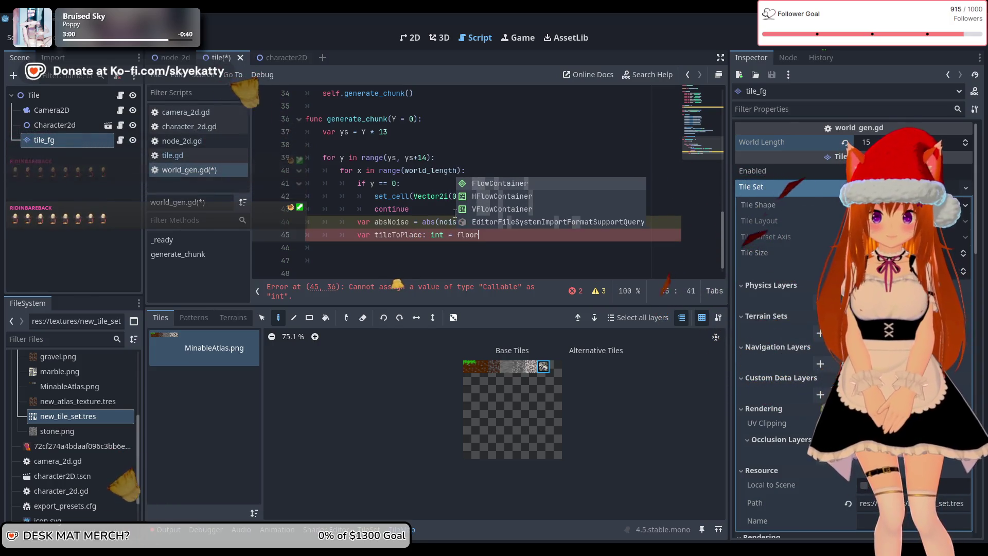
text(floor)
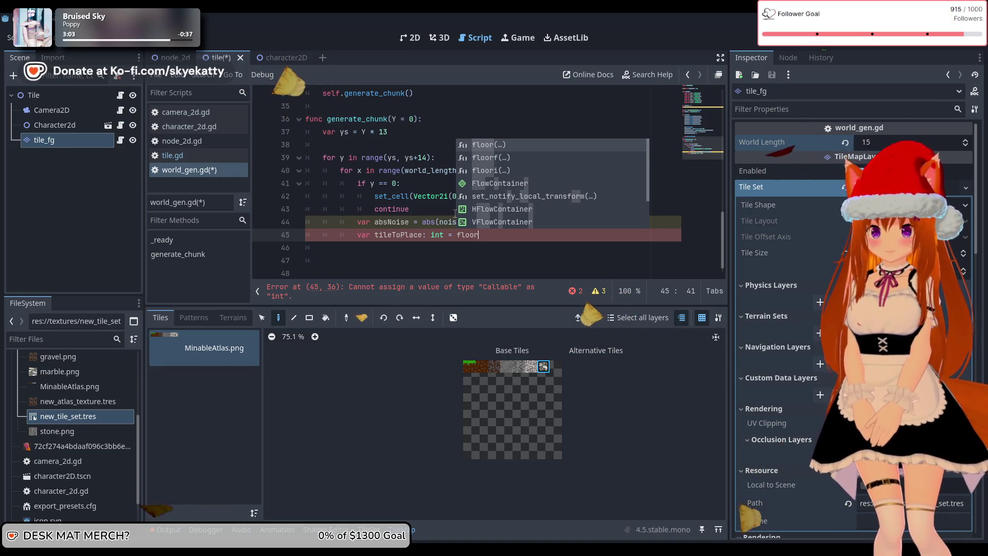
key(Down)
key(Down)
key(Return)
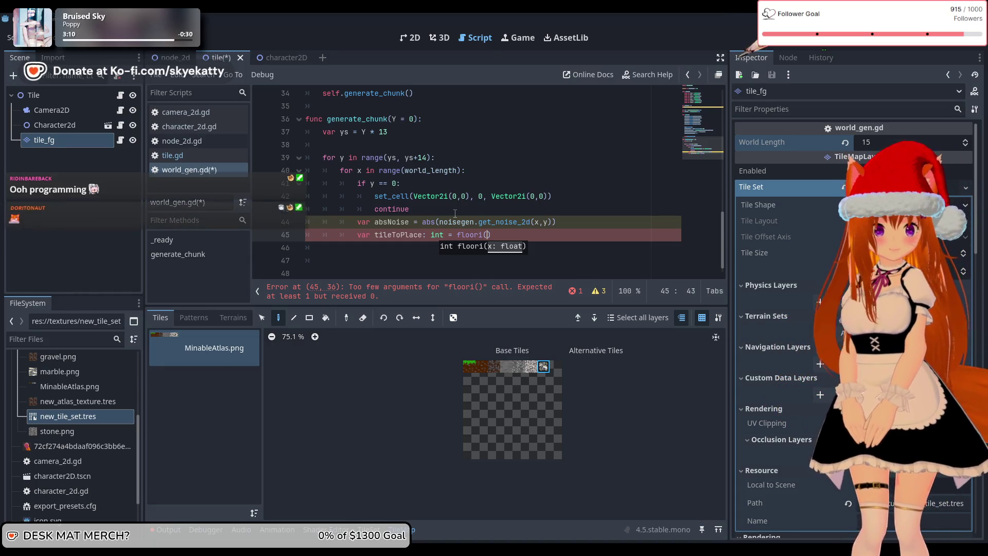
key(BackSpace)
key(BackSpace)
text(b)
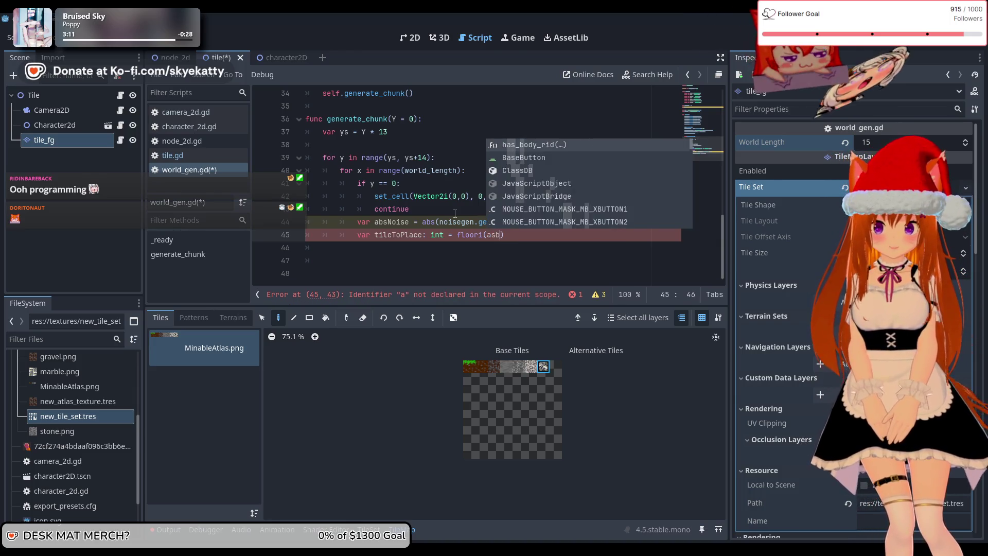
text(s)
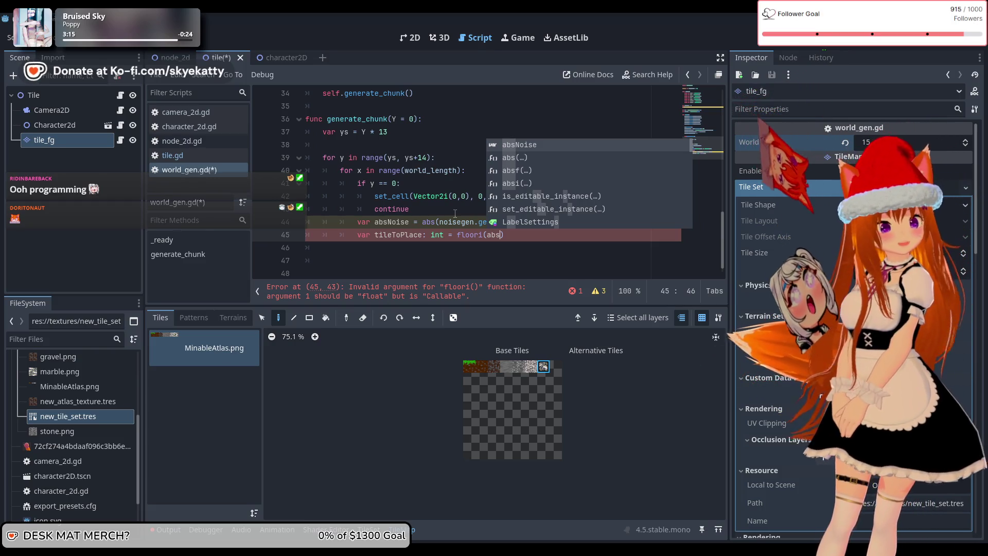
key(Return)
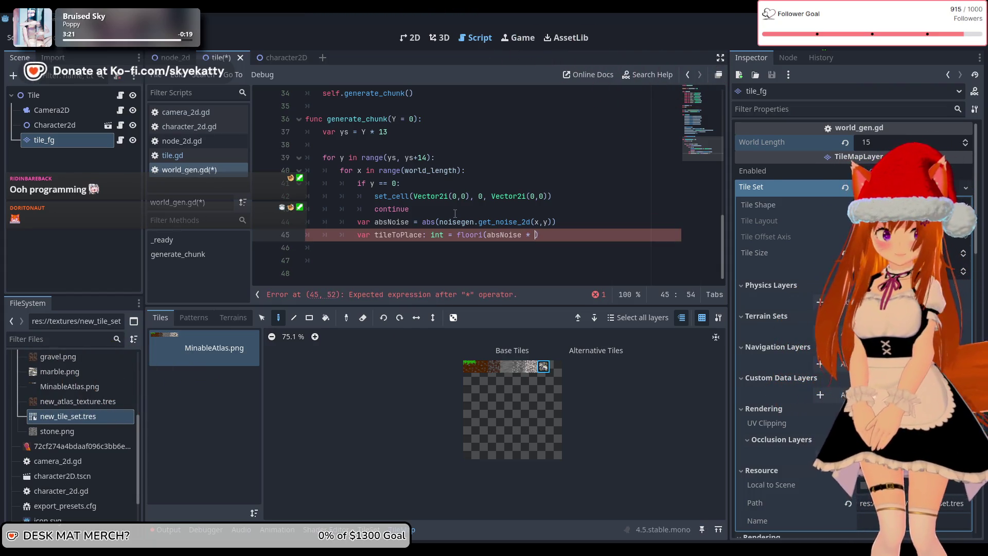
key(Return)
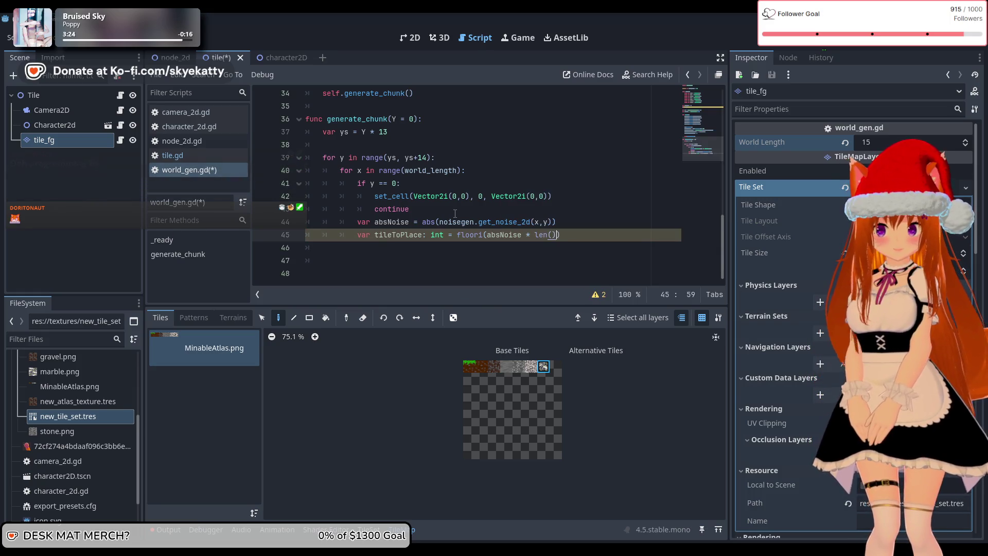
text(i)
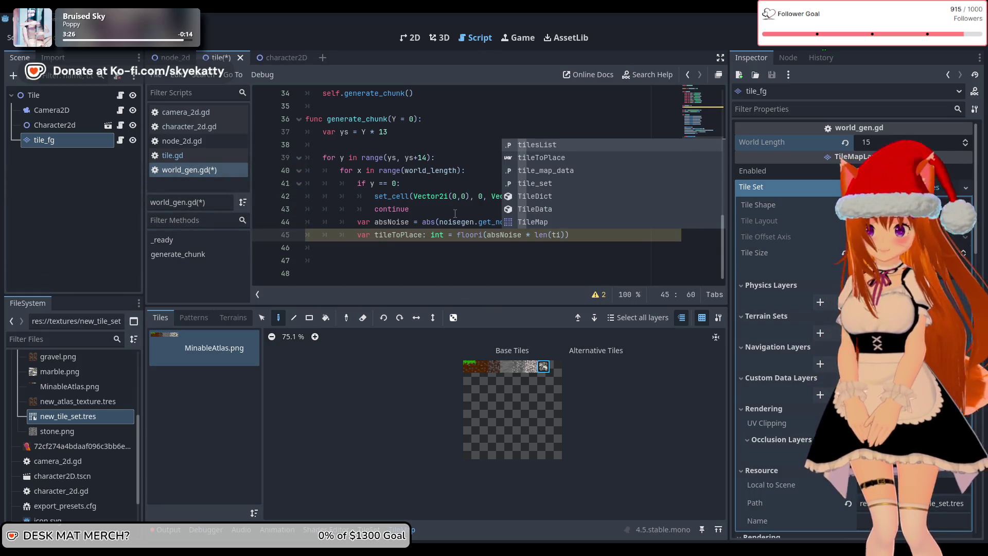
key(Return)
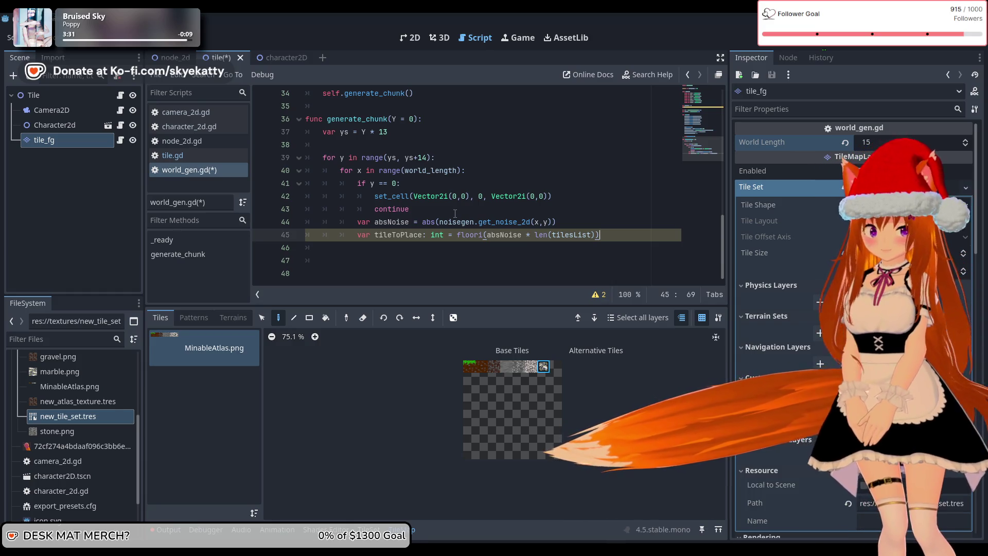
key(Return)
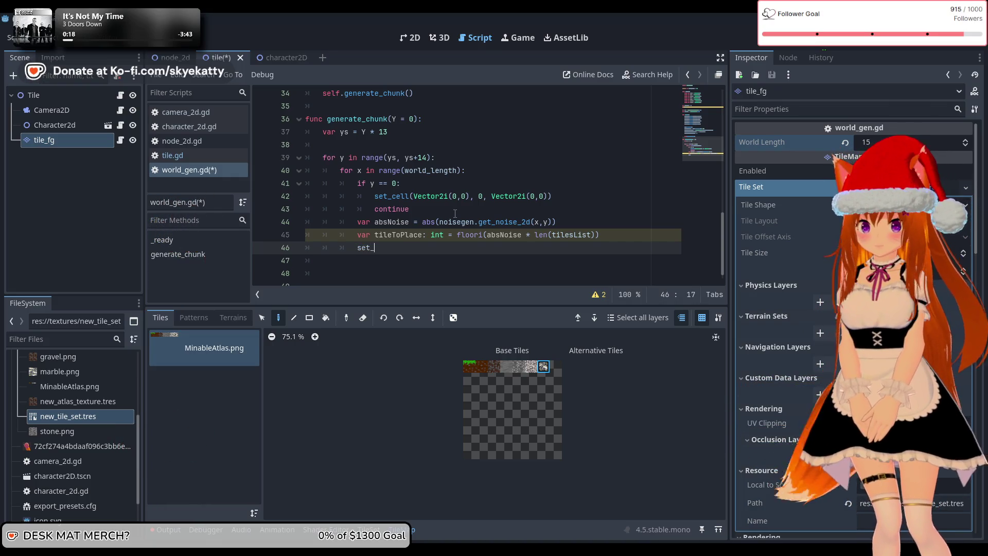
Step: Write set_cell(Vector2i(x,y), 0, tilesList[tileToPlace]) on line 46
key(Return)
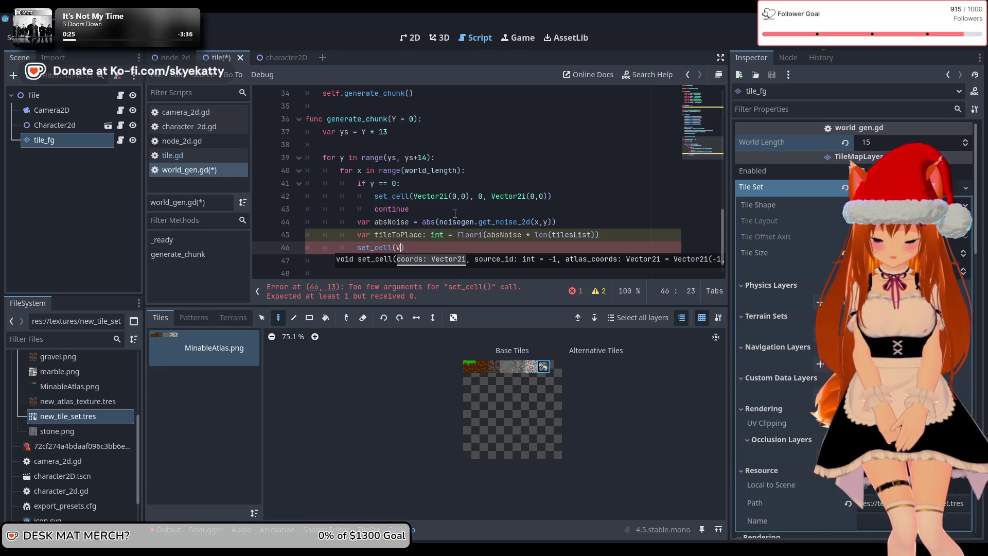
text(ec)
key(Down)
key(Return)
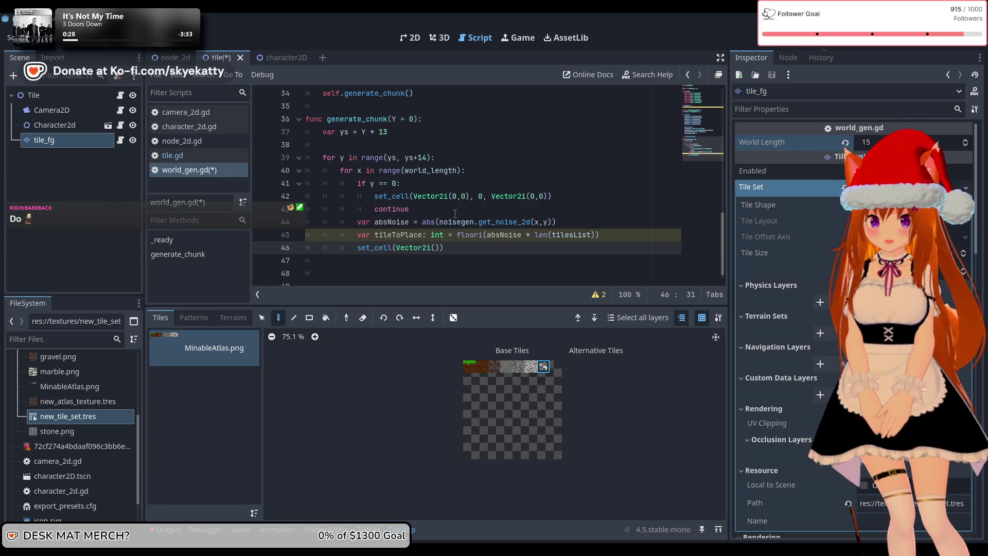
text())
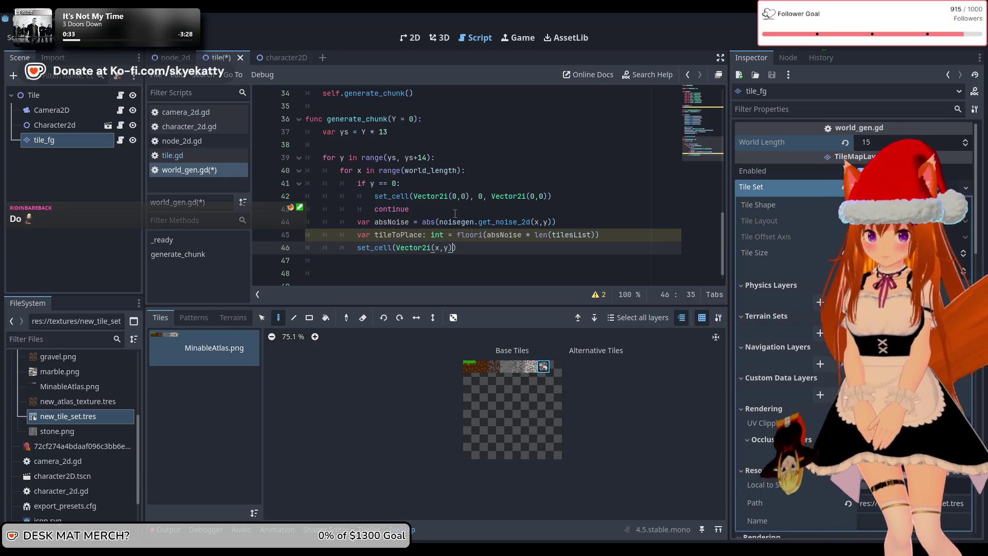
text(0, V)
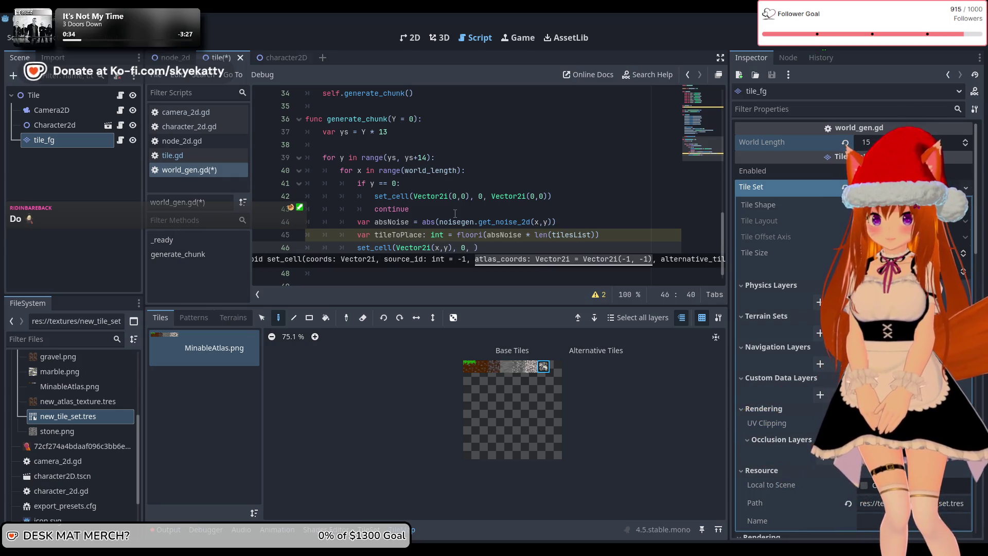
key(BackSpace)
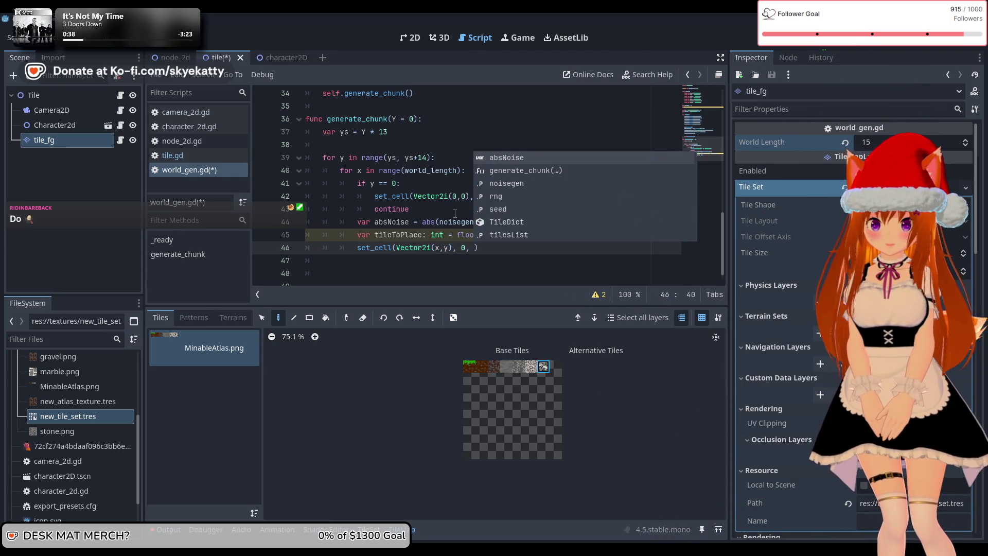
text(tile)
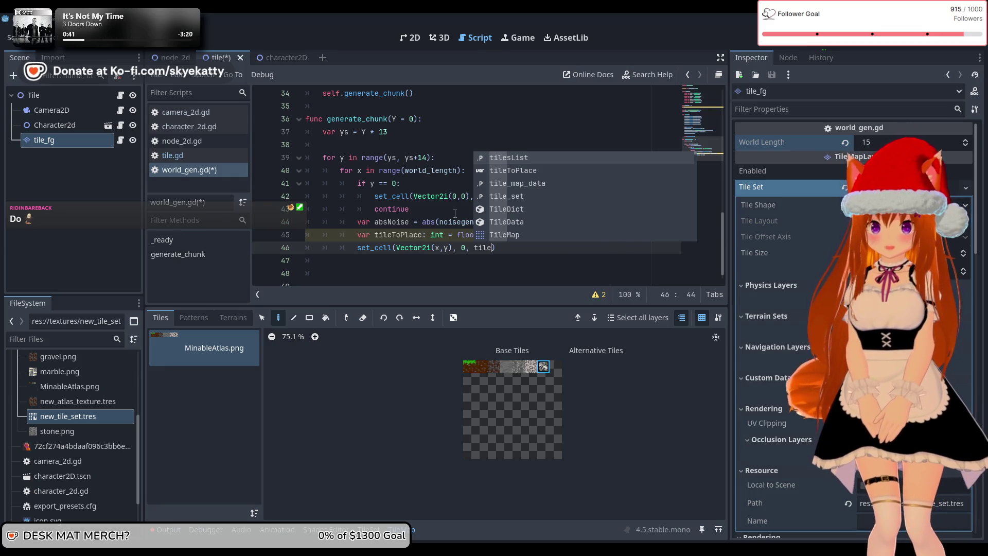
key(Return)
text([)
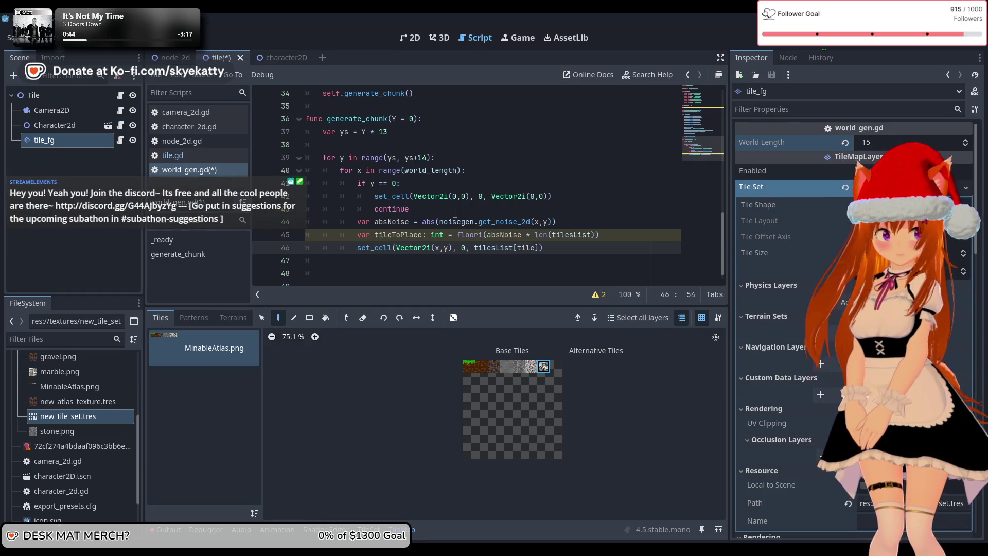
text(tile)
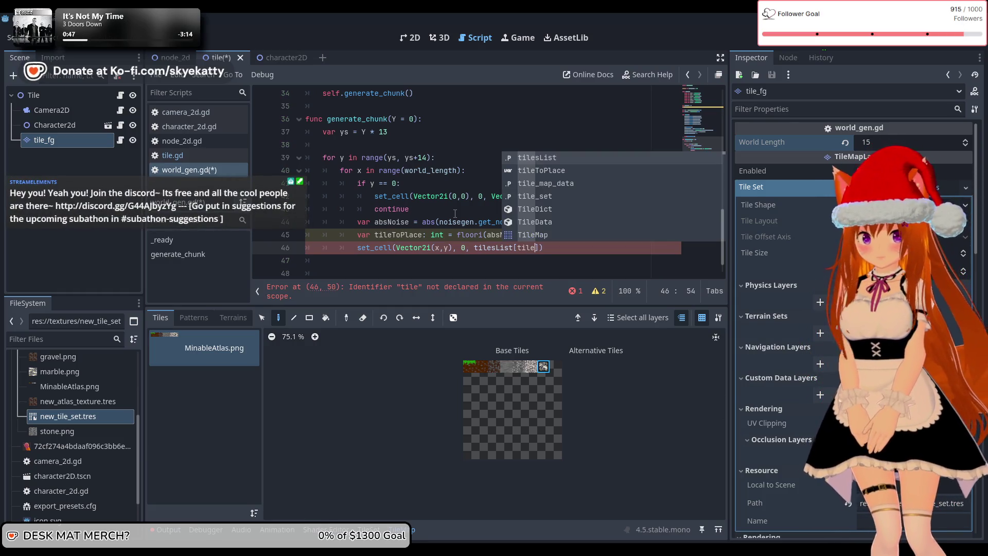
key(Down)
key(Return)
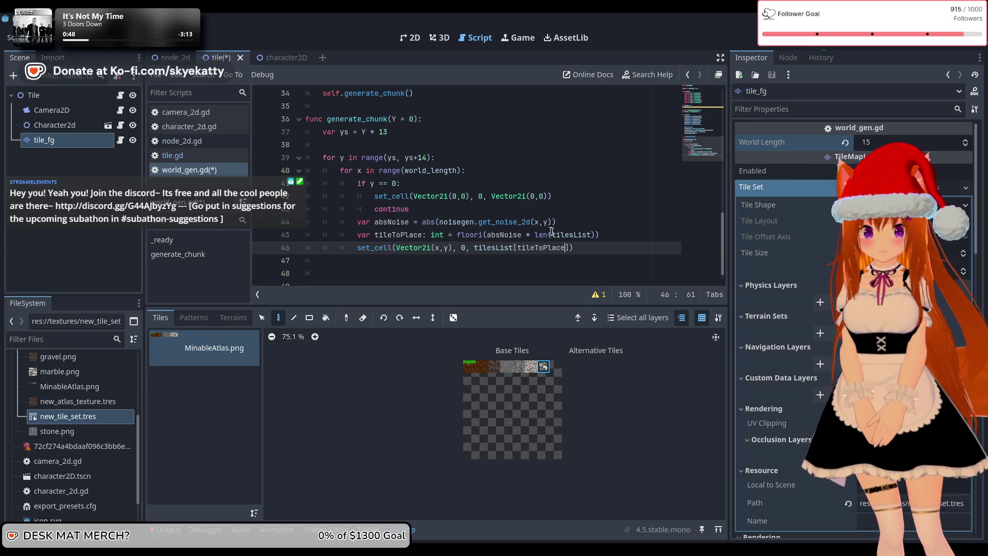
scroll(589, 259, down, 1)
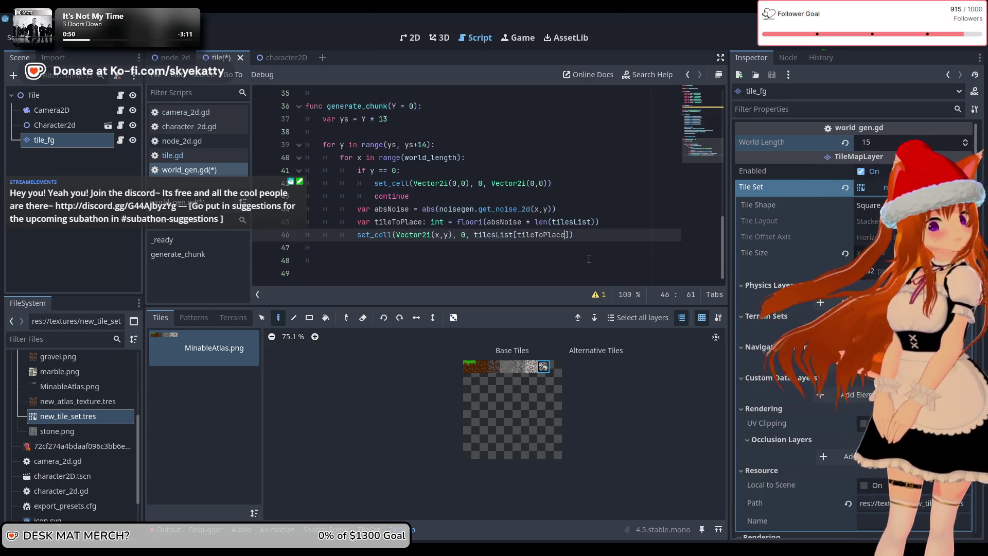
scroll(589, 259, up, 2)
scroll(588, 258, down, 2)
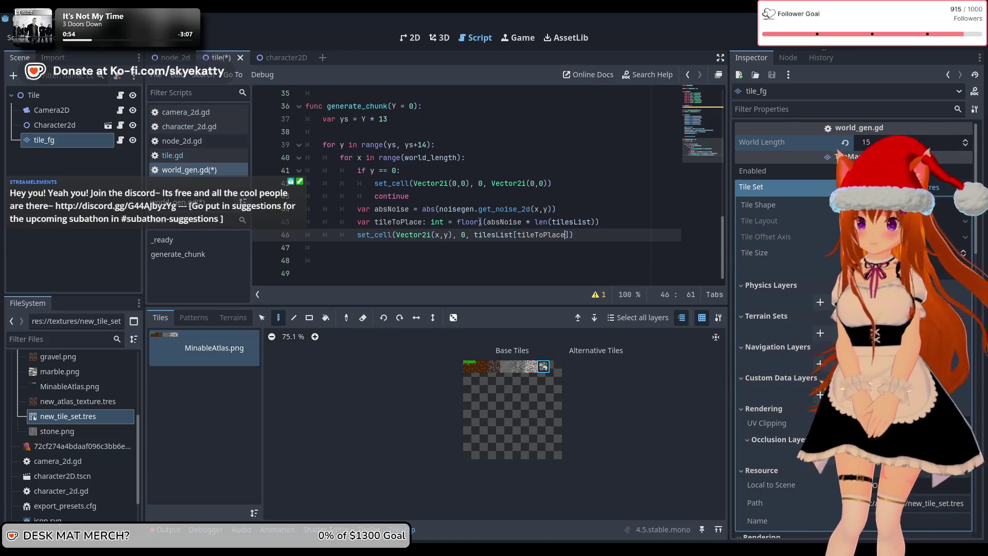
scroll(480, 222, up, 8)
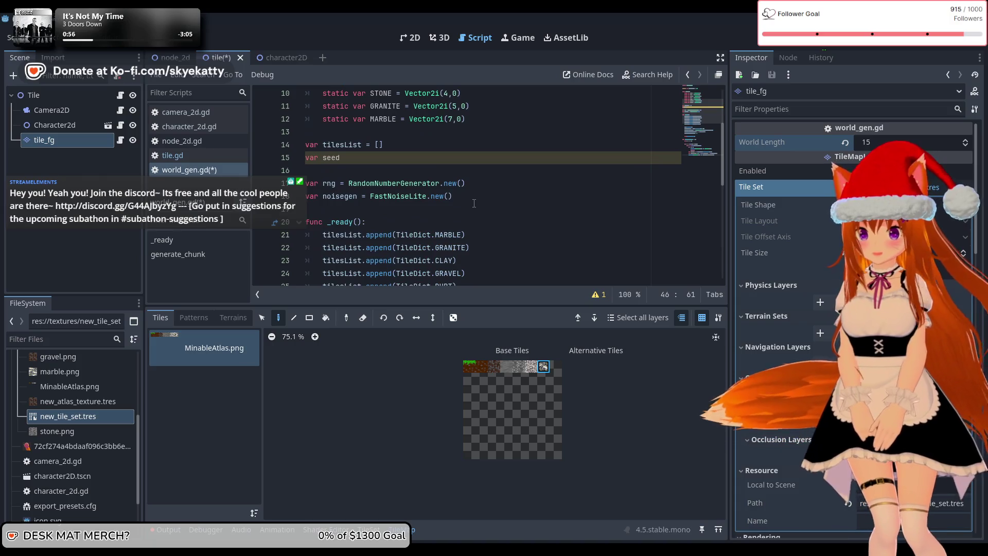
click(384, 160)
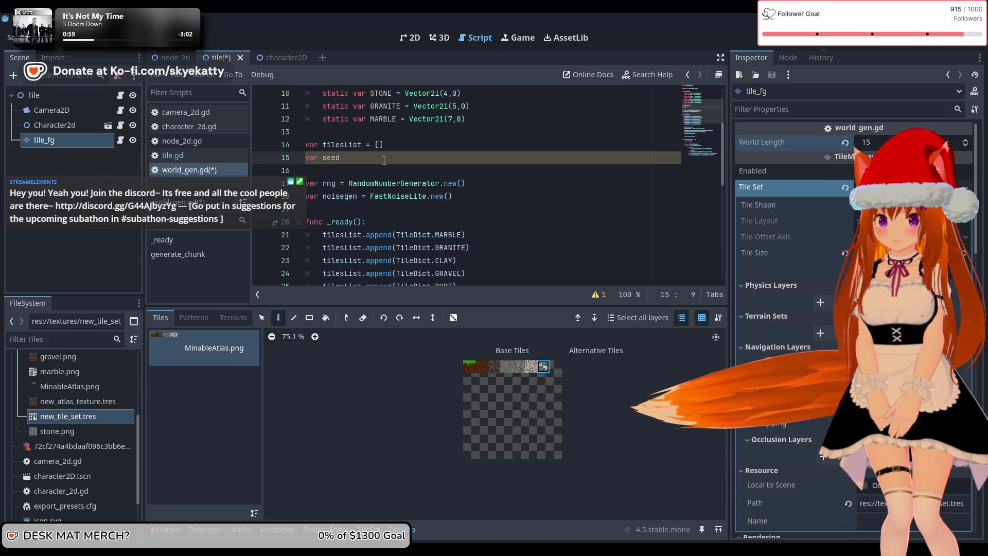
scroll(384, 160, down, 4)
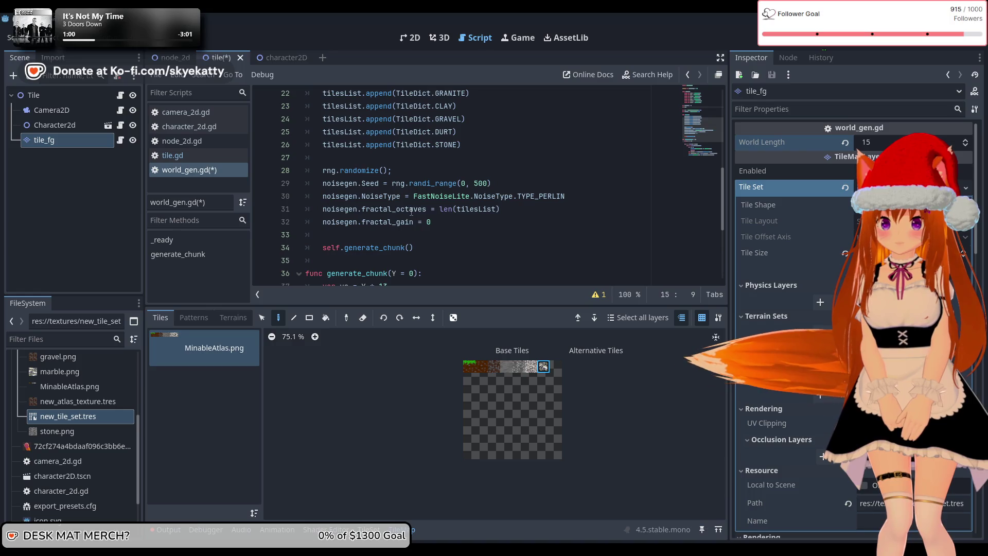